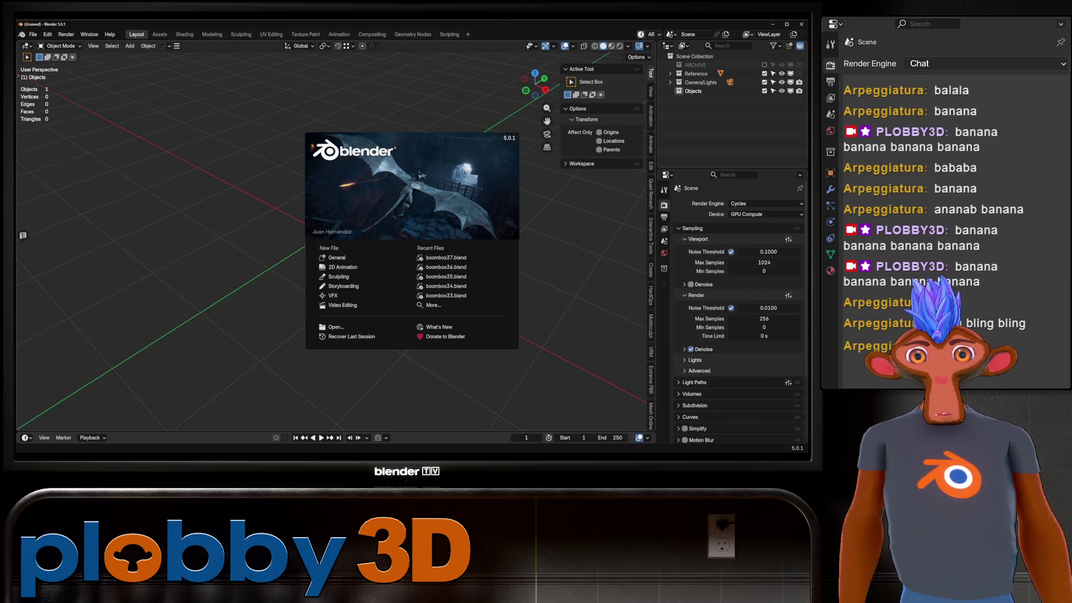
# Dismiss Blender's splash screen and bring forward the browser's Google image results for fish.
pyautogui.press('Escape')
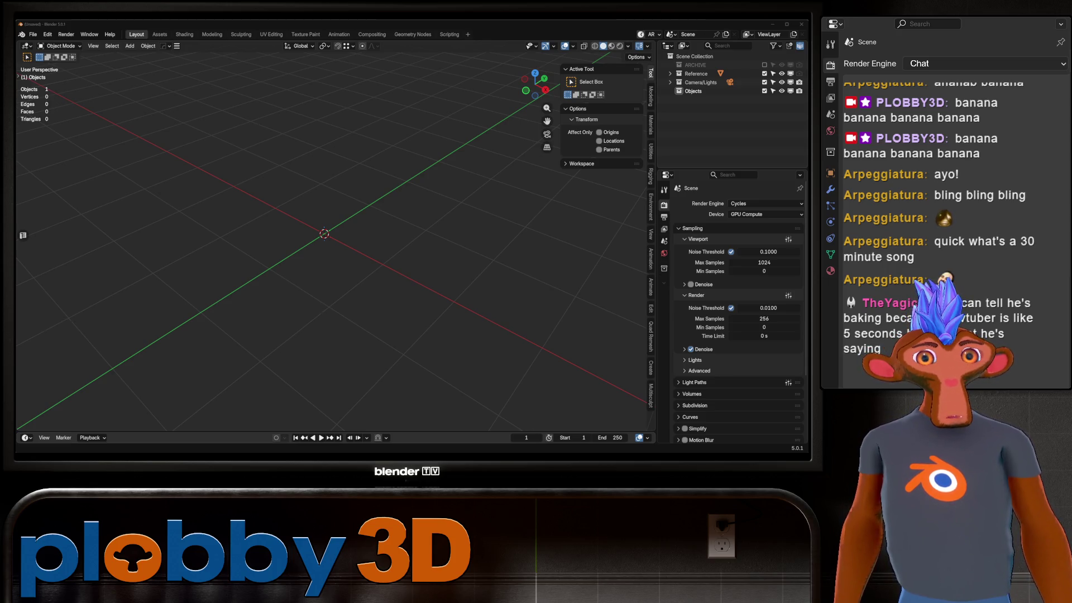
pyautogui.hotkey('alt', 'Tab')
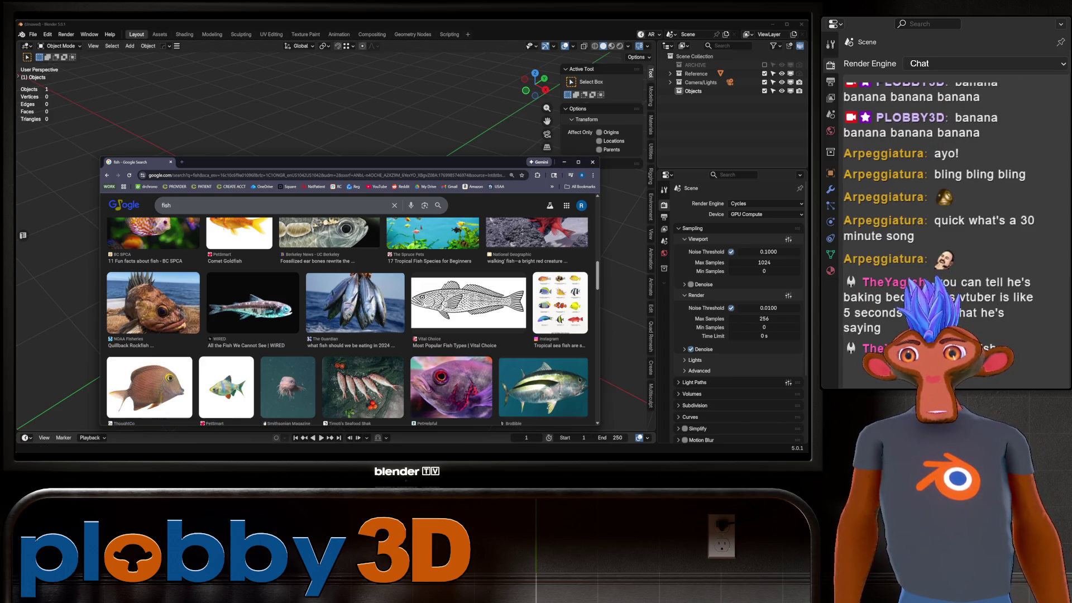
pyautogui.scroll(-3, 346, 322)
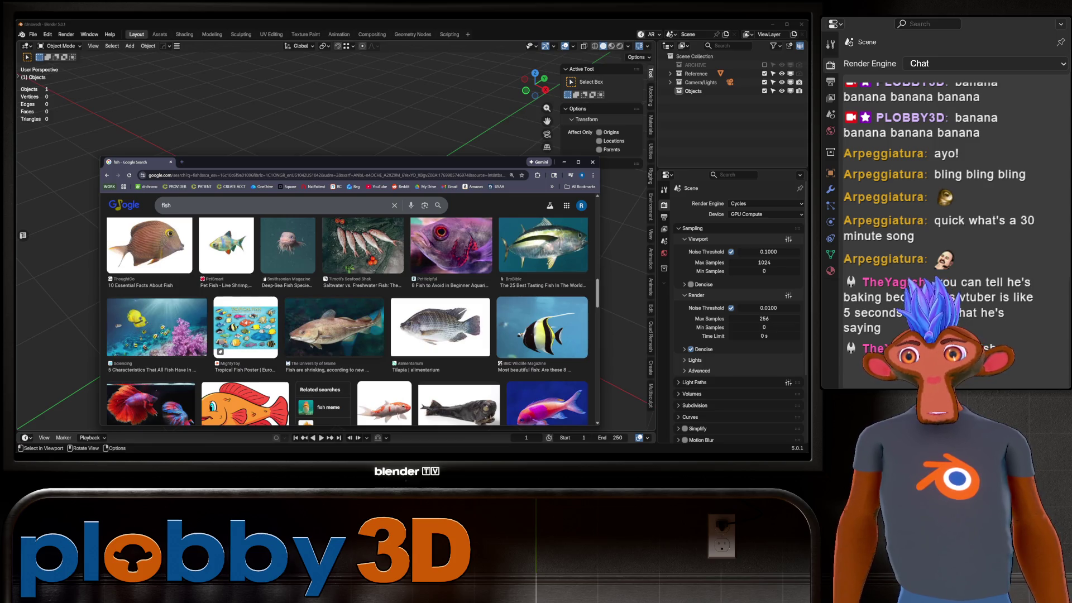
pyautogui.scroll(-3, 352, 321)
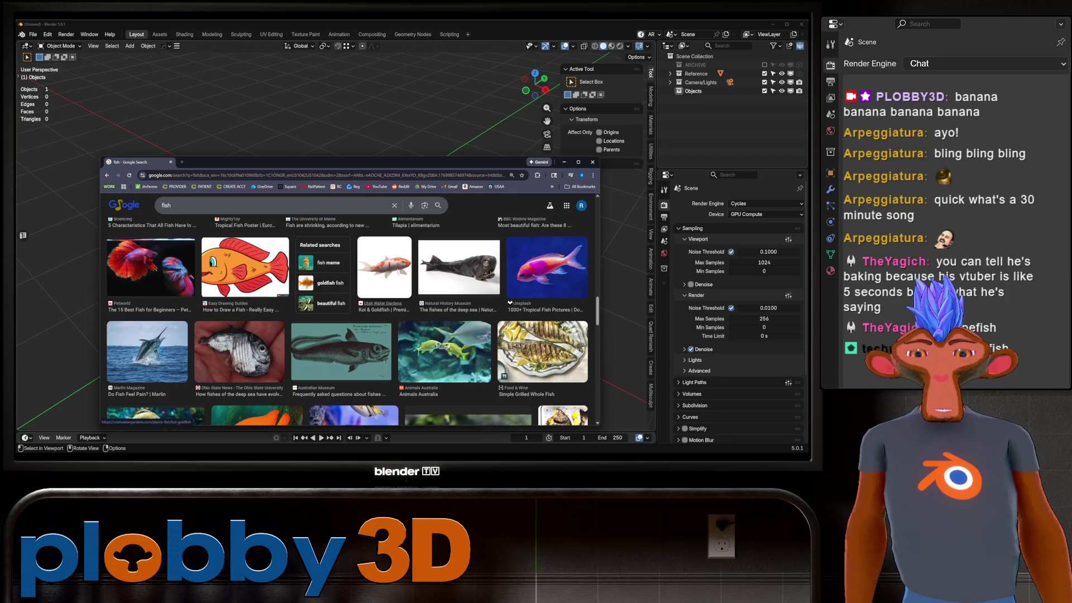
pyautogui.scroll(-3, 363, 248)
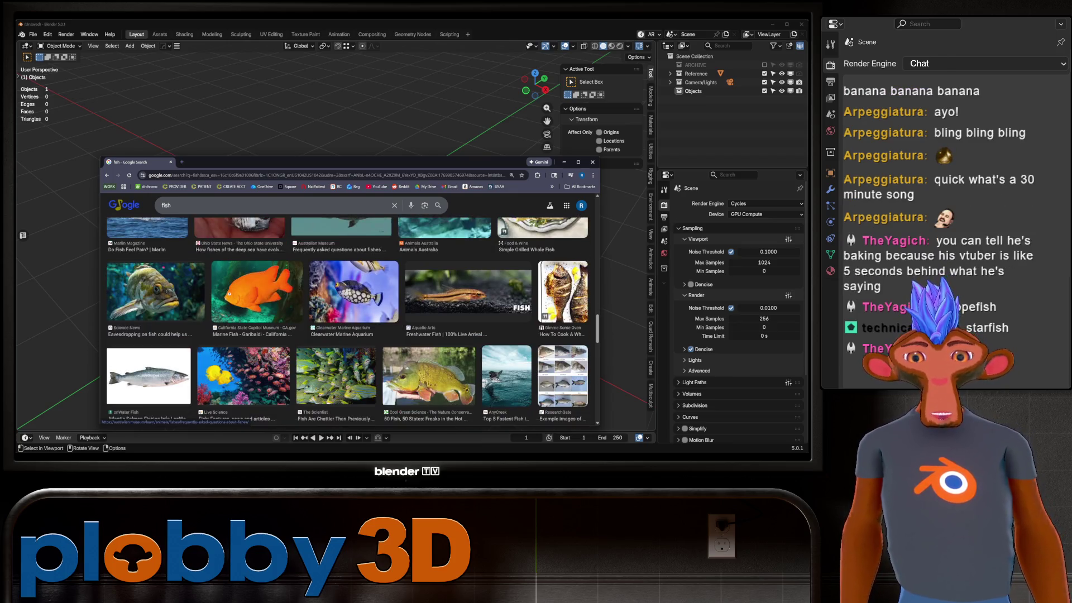
pyautogui.scroll(-3, 347, 321)
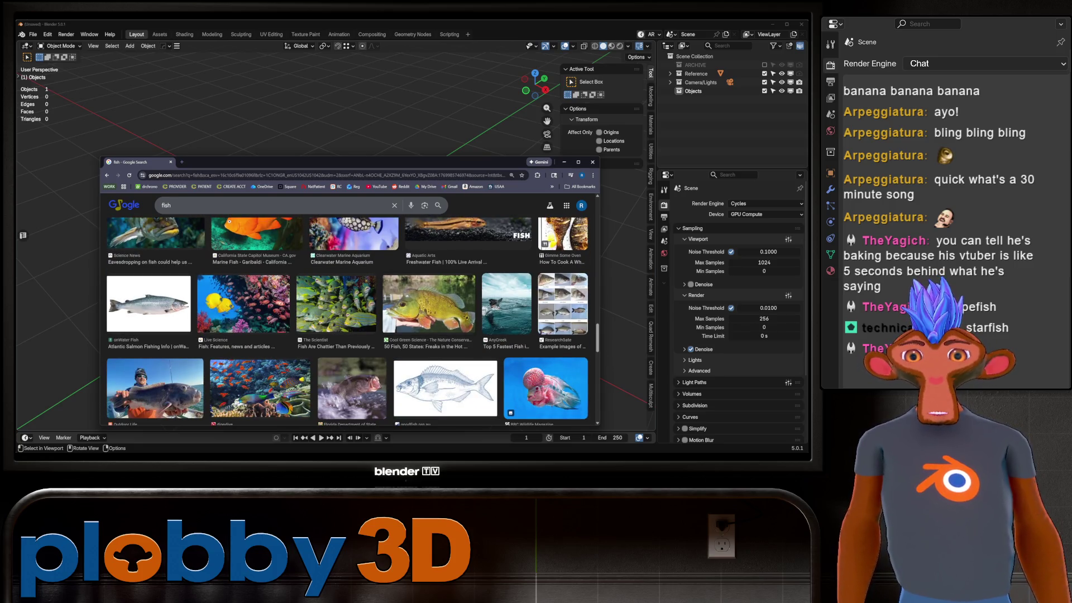
pyautogui.scroll(-3, 347, 321)
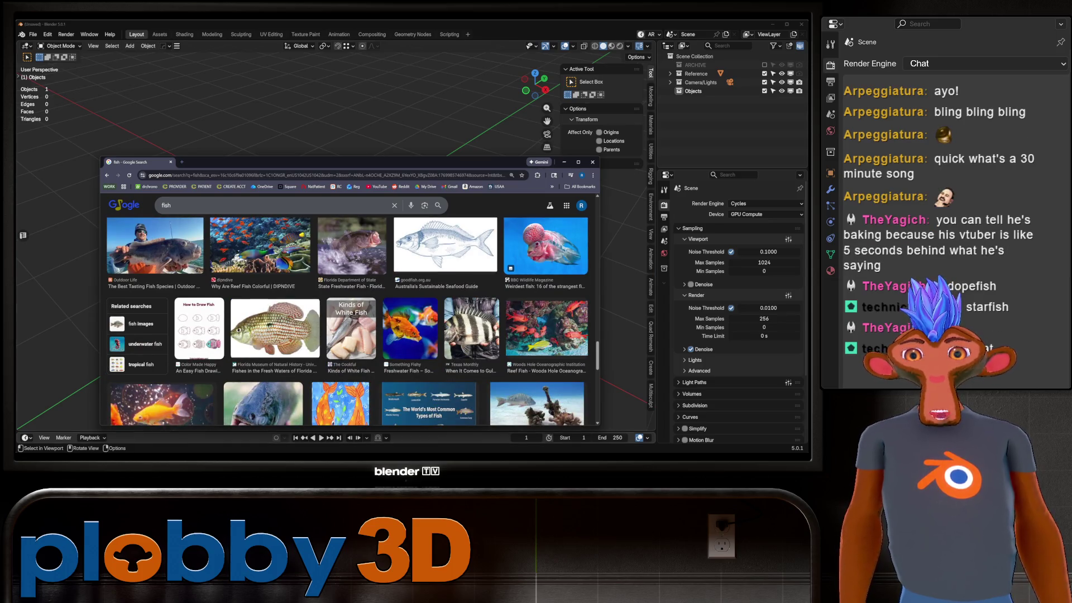
pyautogui.scroll(-3, 346, 321)
pyautogui.scroll(-3, 346, 321)
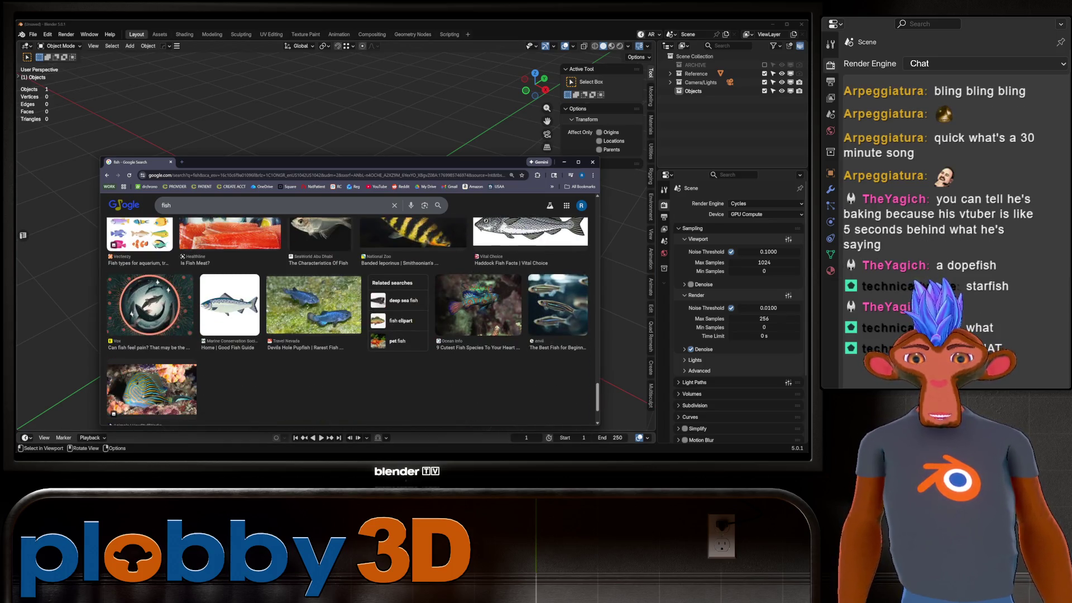
pyautogui.scroll(-3, 346, 321)
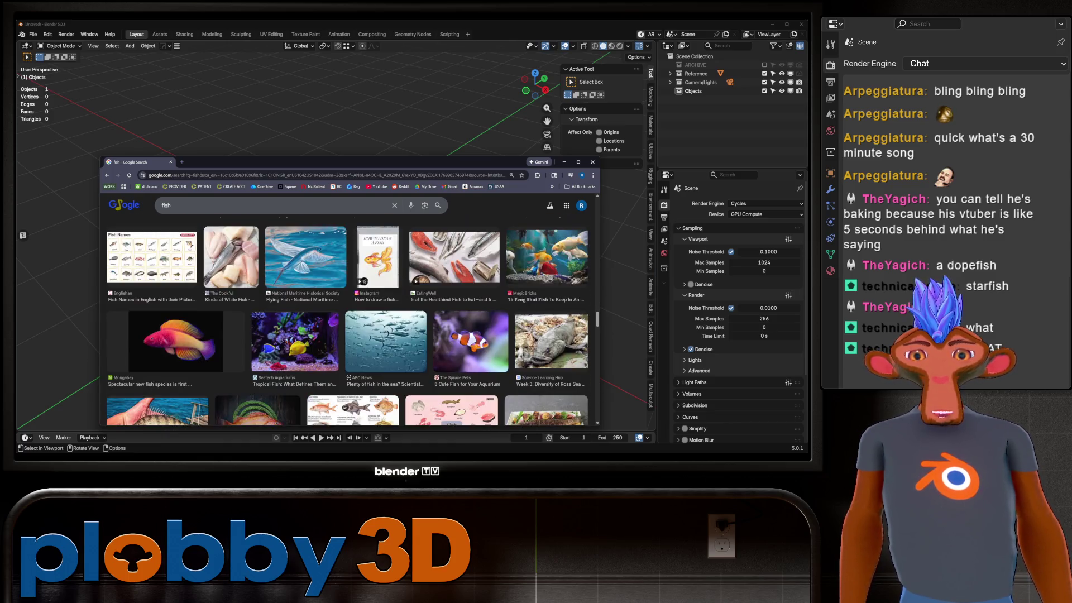
pyautogui.scroll(-3, 255, 355)
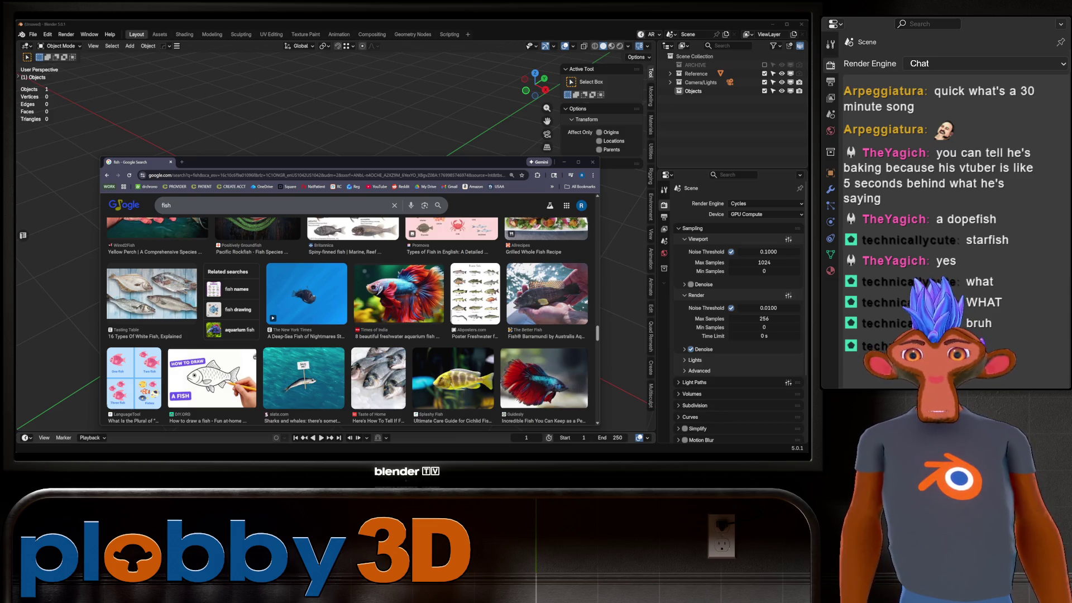
pyautogui.scroll(-10, 349, 321)
pyautogui.scroll(-10, 347, 321)
pyautogui.scroll(-10, 347, 321)
pyautogui.scroll(-10, 347, 321)
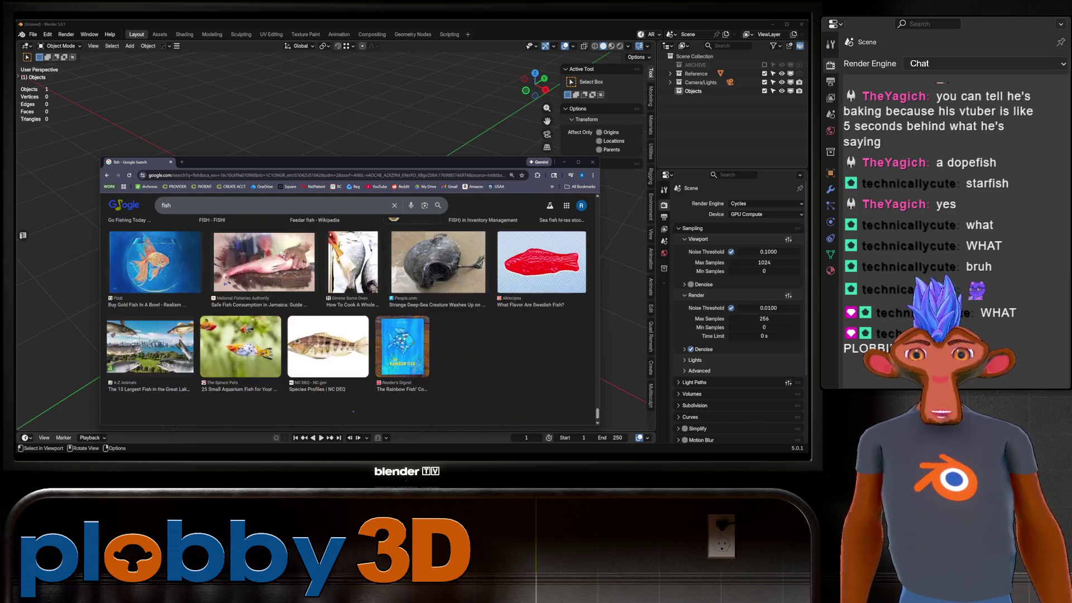
pyautogui.scroll(-2, 347, 321)
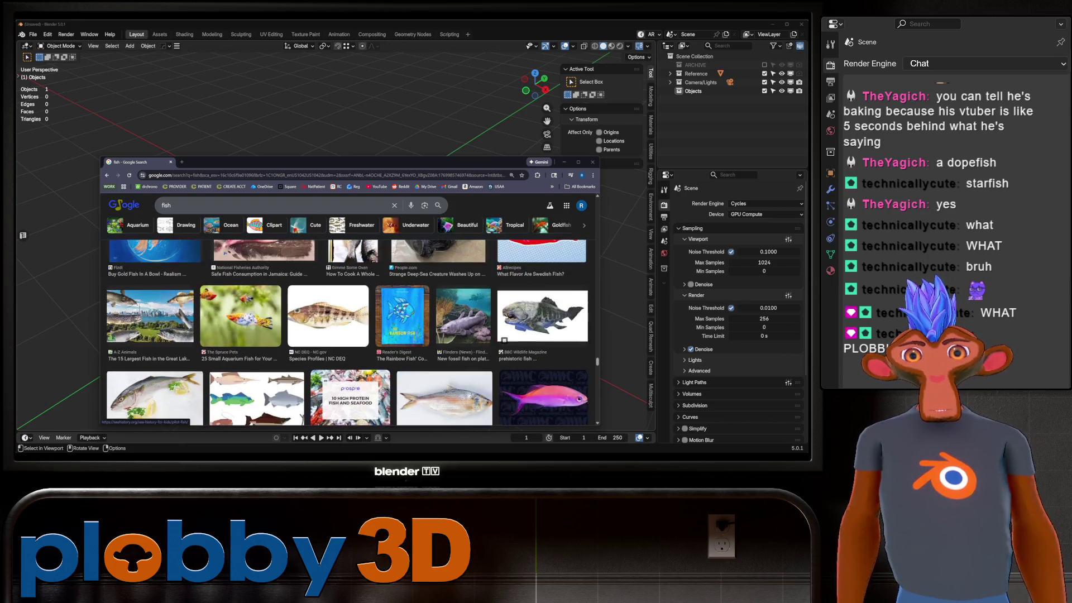
pyautogui.scroll(-2, 347, 321)
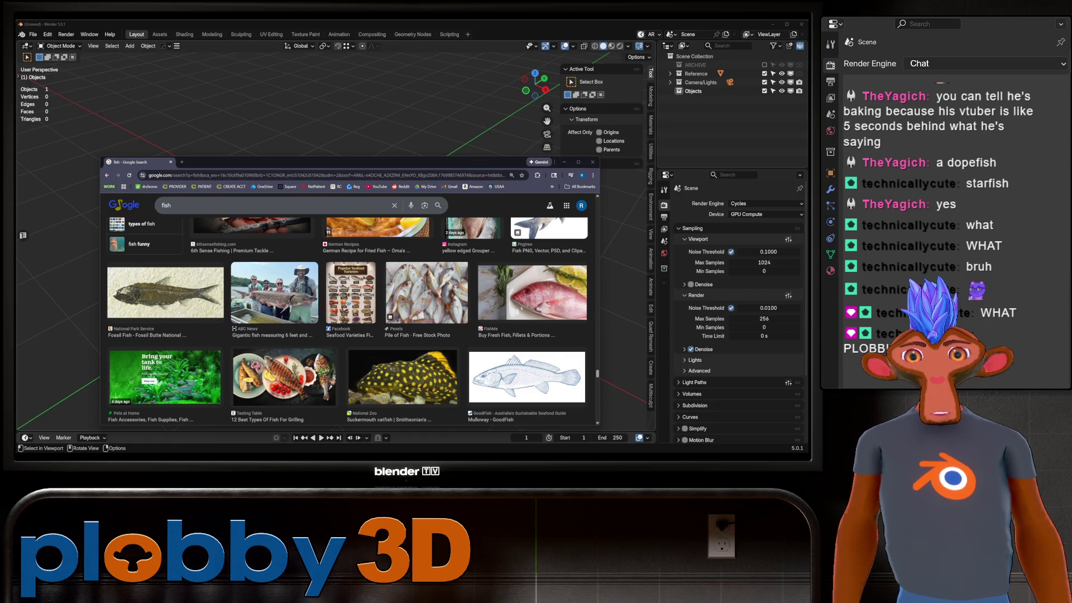
pyautogui.scroll(-6, 347, 321)
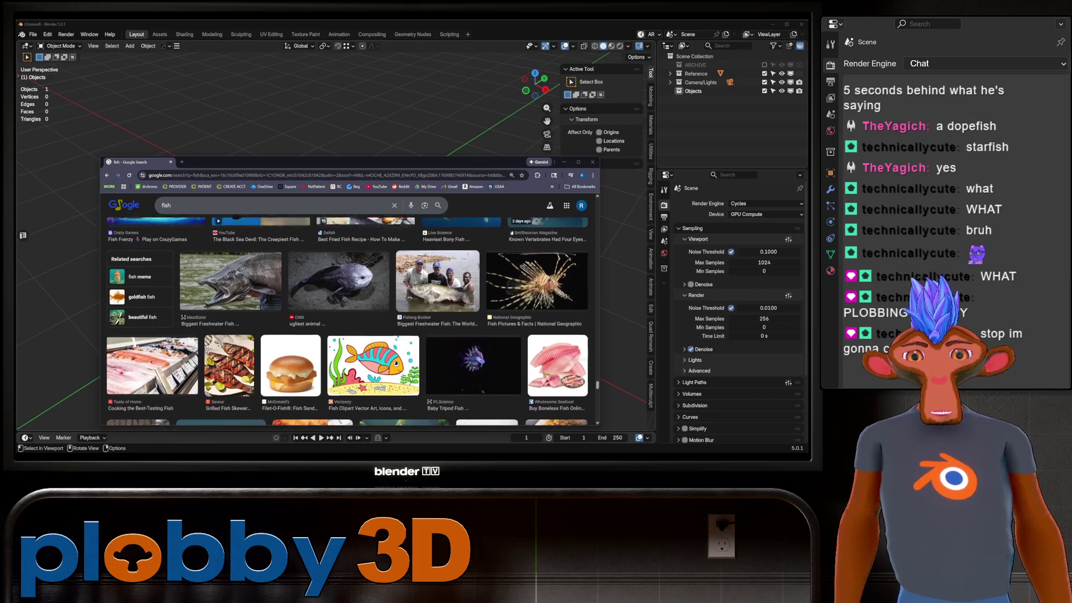
pyautogui.scroll(-5, 347, 321)
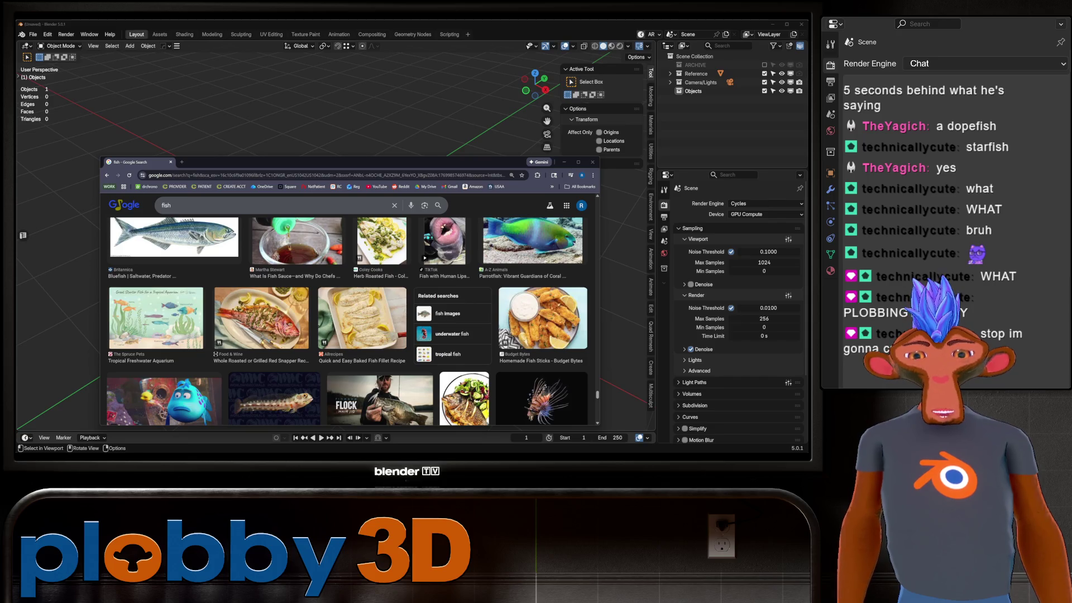
pyautogui.scroll(-5, 346, 321)
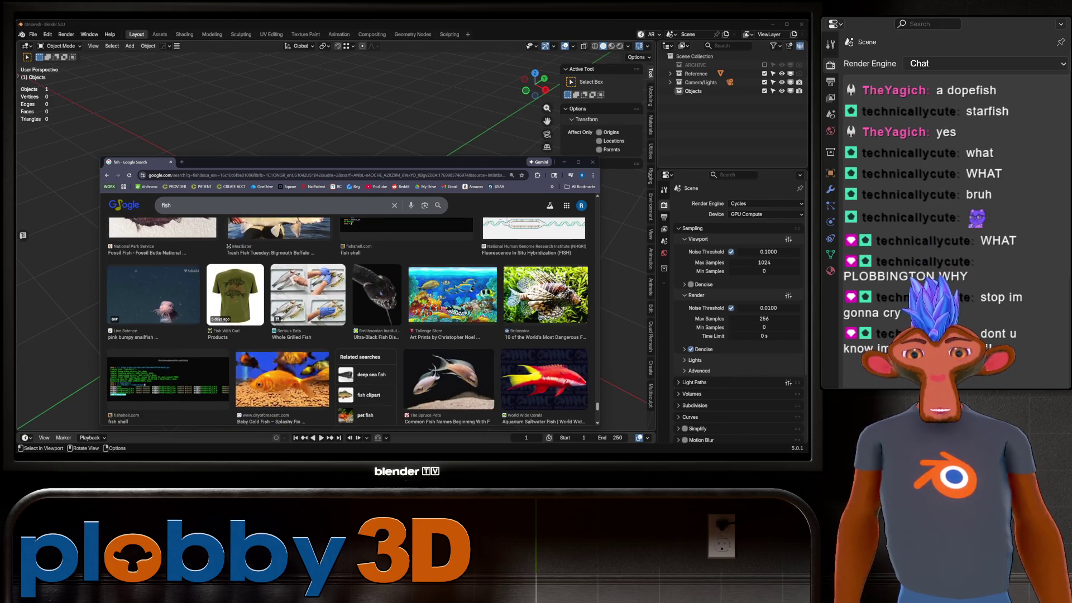
pyautogui.scroll(-5, 346, 321)
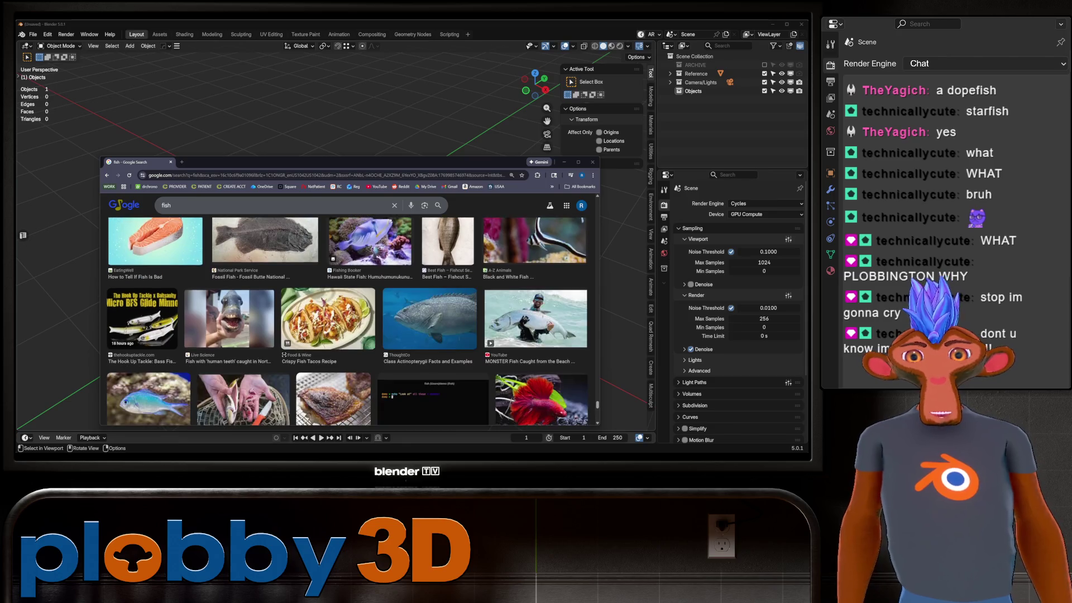
pyautogui.scroll(-3, 346, 321)
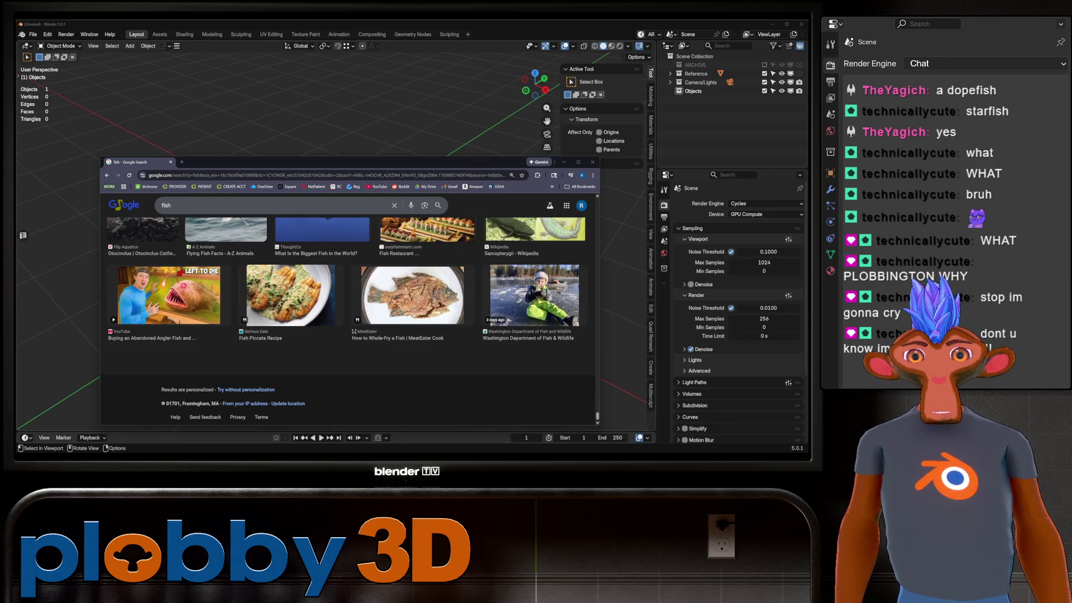
pyautogui.scroll(-5, 347, 321)
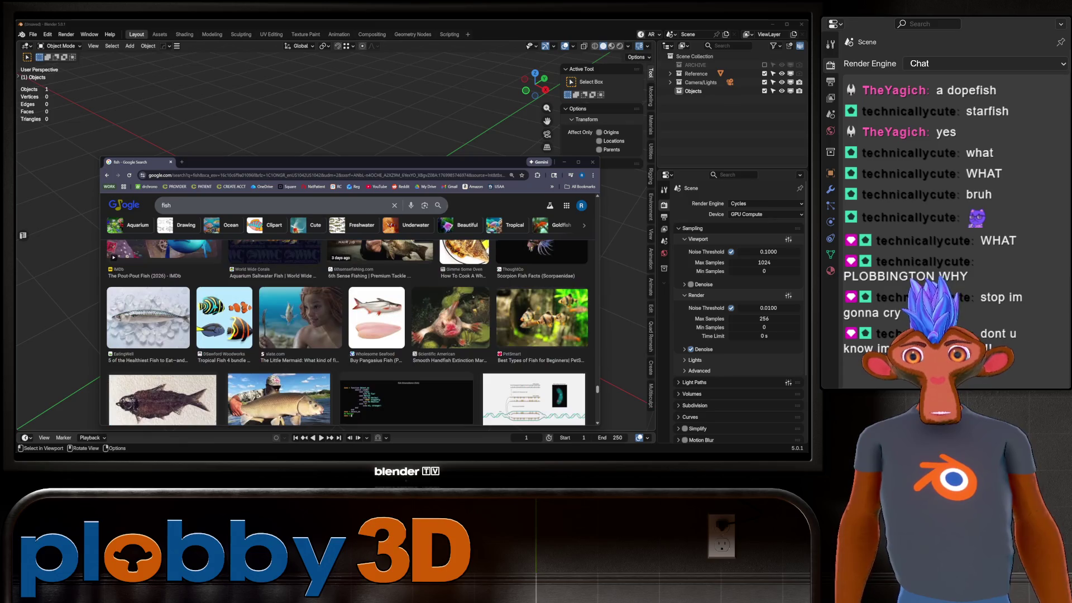
pyautogui.write('s')
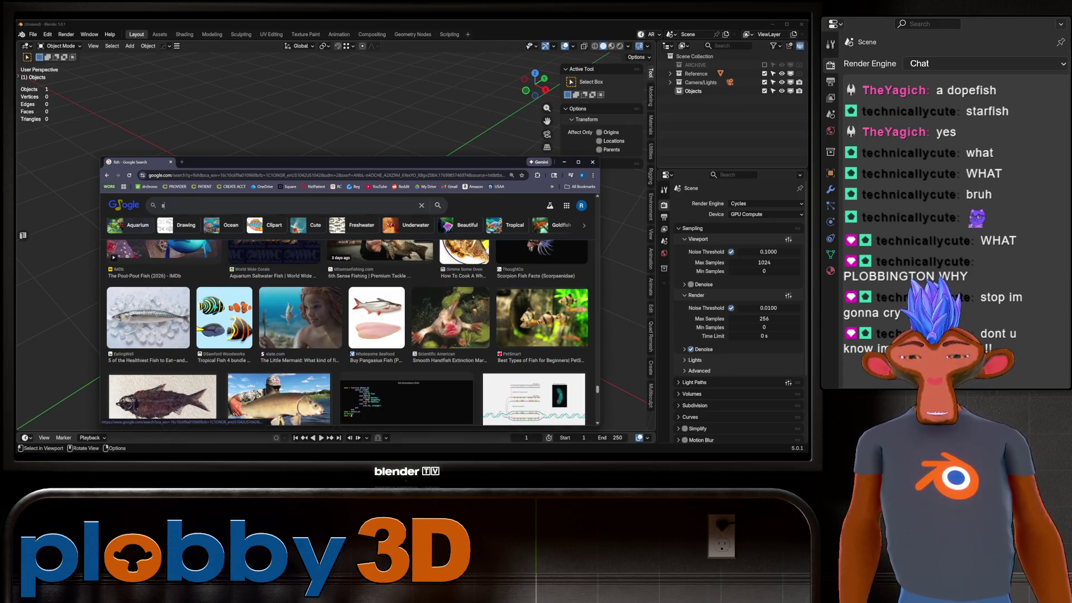
pyautogui.write('tarfish')
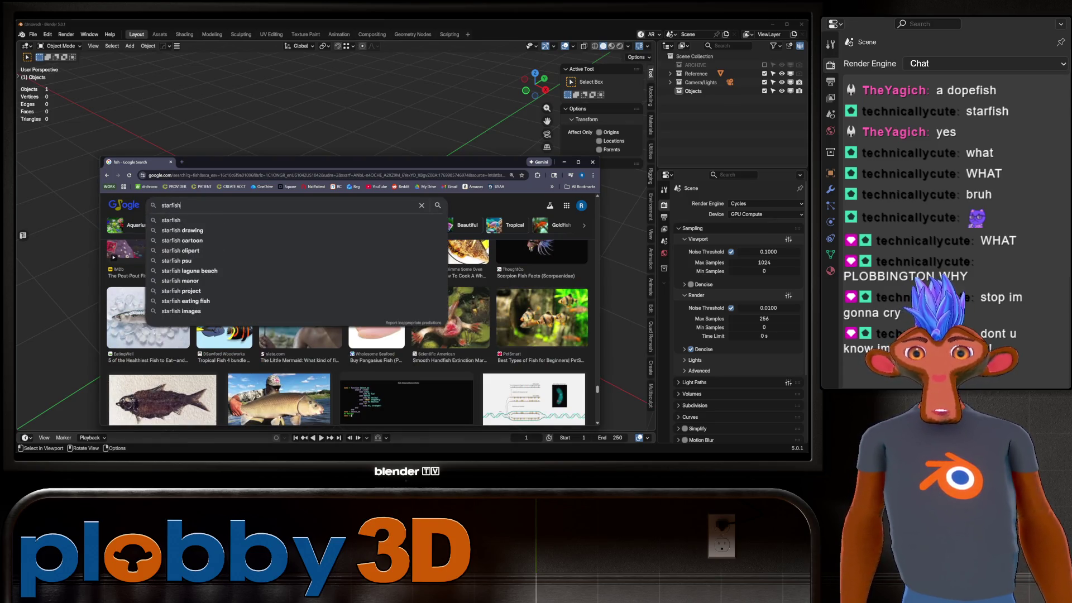
# Run a Google Images search for starfish and preview one starfish photo.
pyautogui.press('Return')
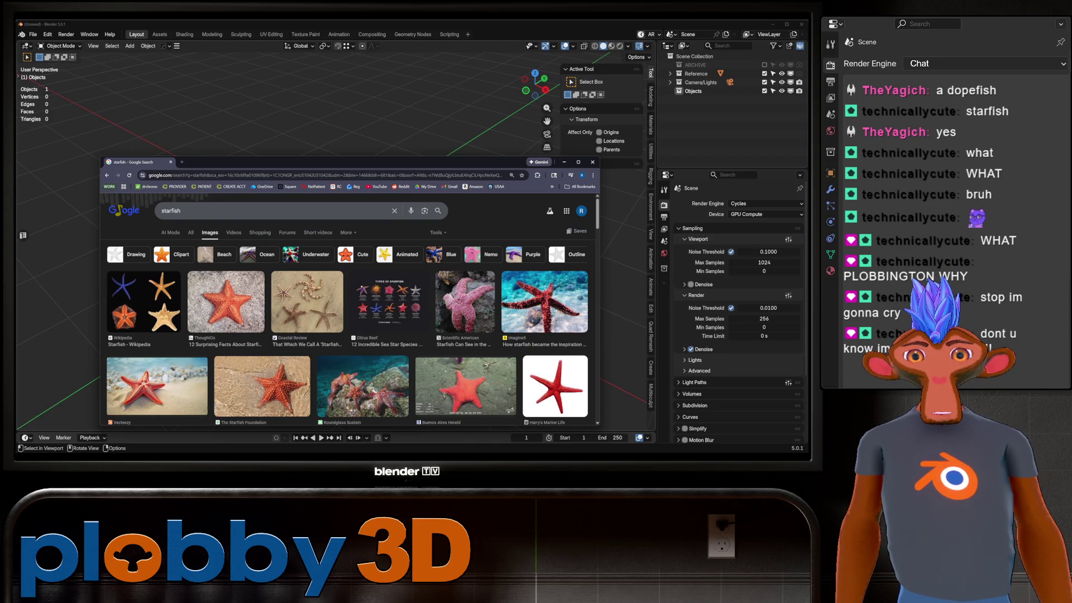
pyautogui.scroll(-5, 347, 321)
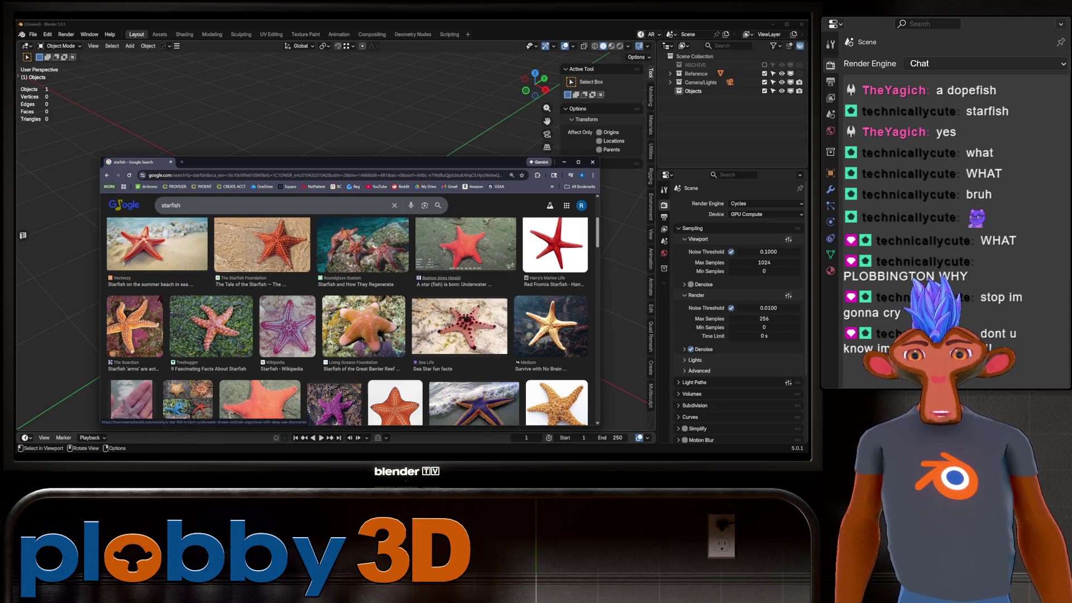
pyautogui.scroll(-3, 441, 279)
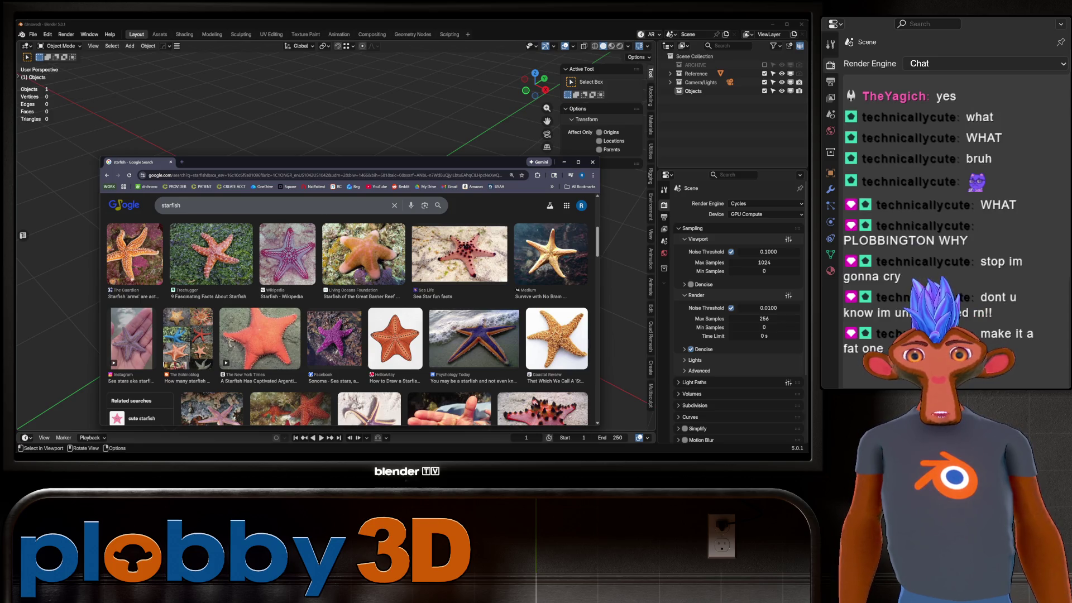
pyautogui.scroll(-5, 346, 321)
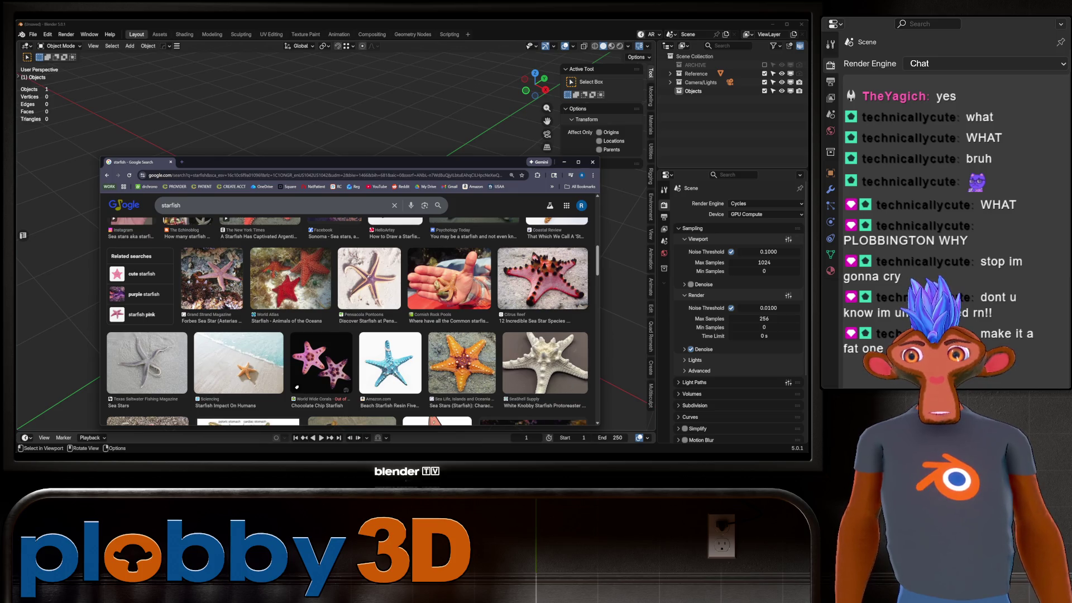
pyautogui.scroll(5, 346, 321)
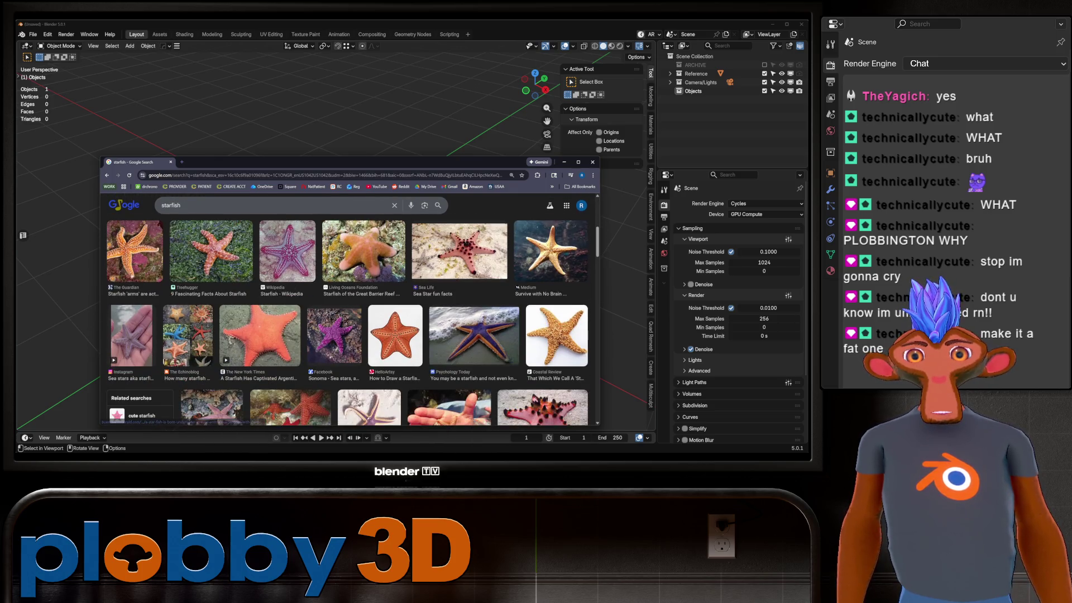
pyautogui.click(260, 335)
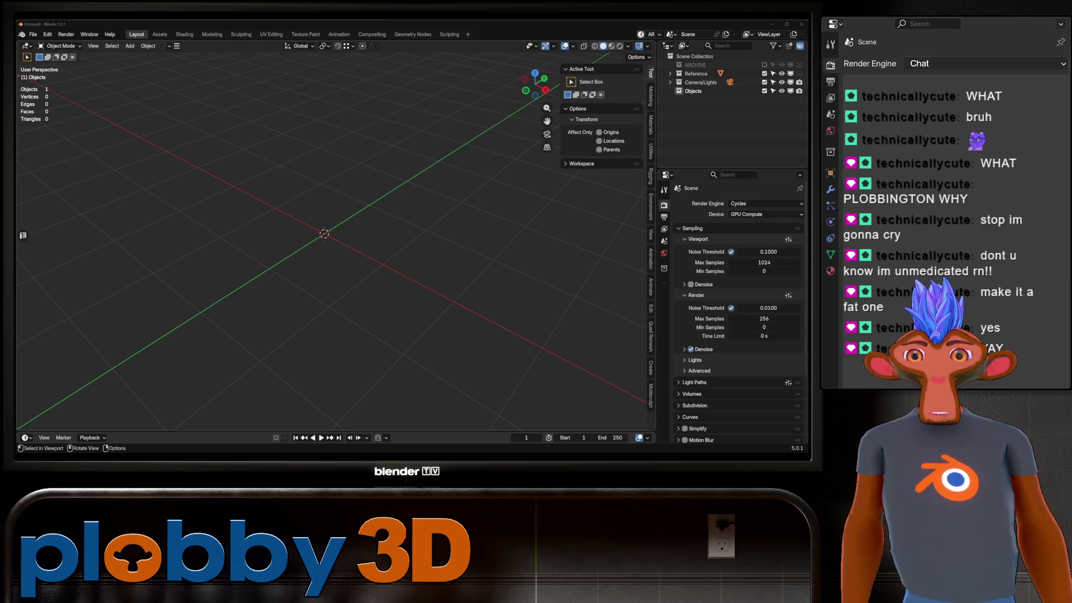
# Return to the empty Blender scene and bring up the Add menu.
pyautogui.moveTo(335, 245); pyautogui.dragTo(332, 241, button='middle')
pyautogui.hotkey('shift', 'a')
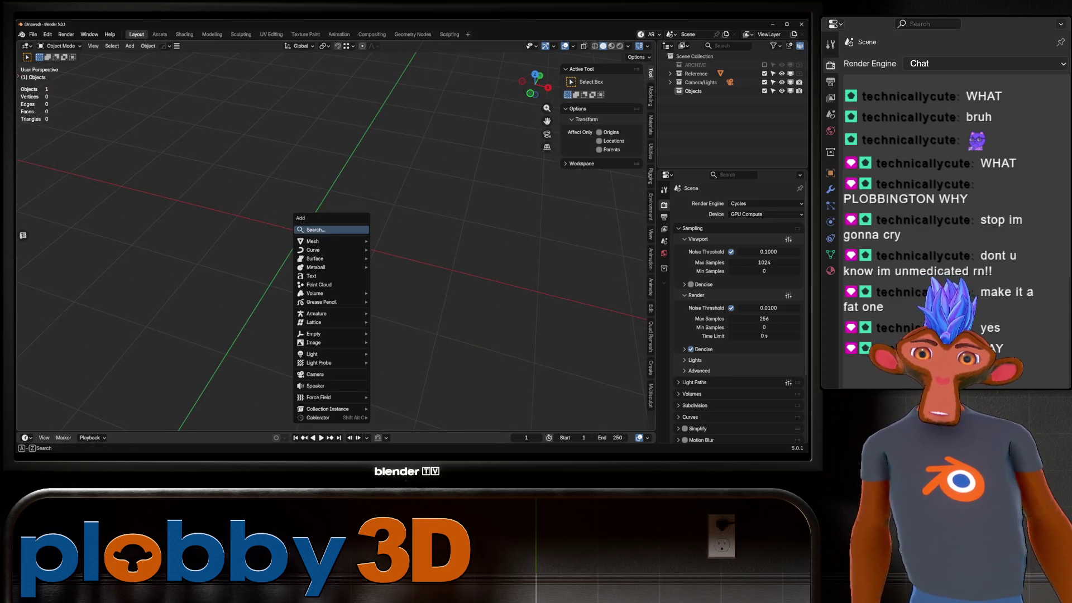
# Add a five-point Simple Star with outer radius 0.97 and inner radius 0.46.
pyautogui.moveTo(332, 241)
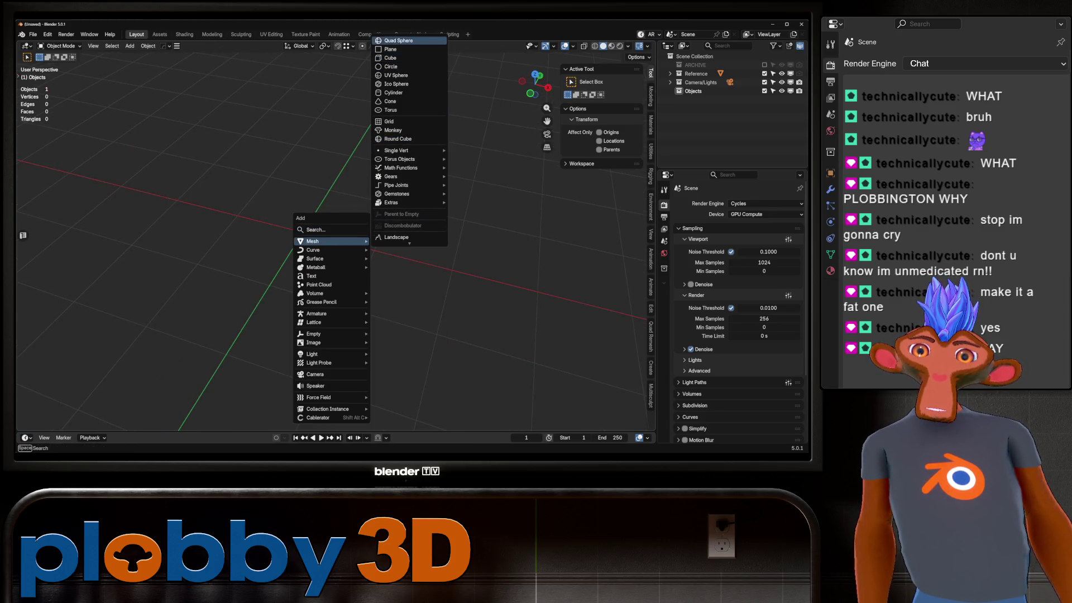
pyautogui.scroll(2, 399, 66)
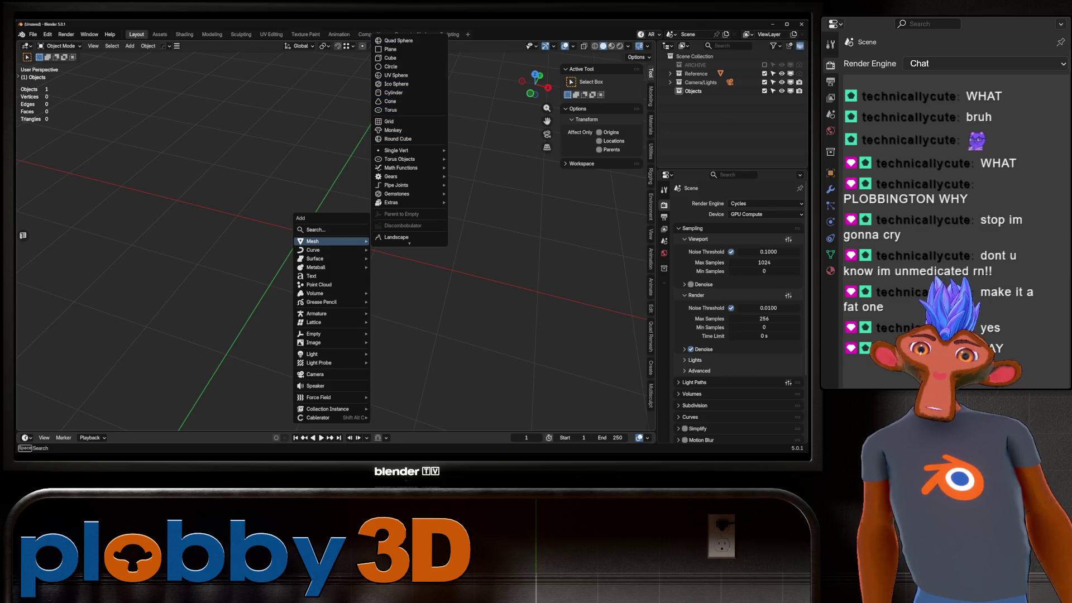
pyautogui.moveTo(413, 202)
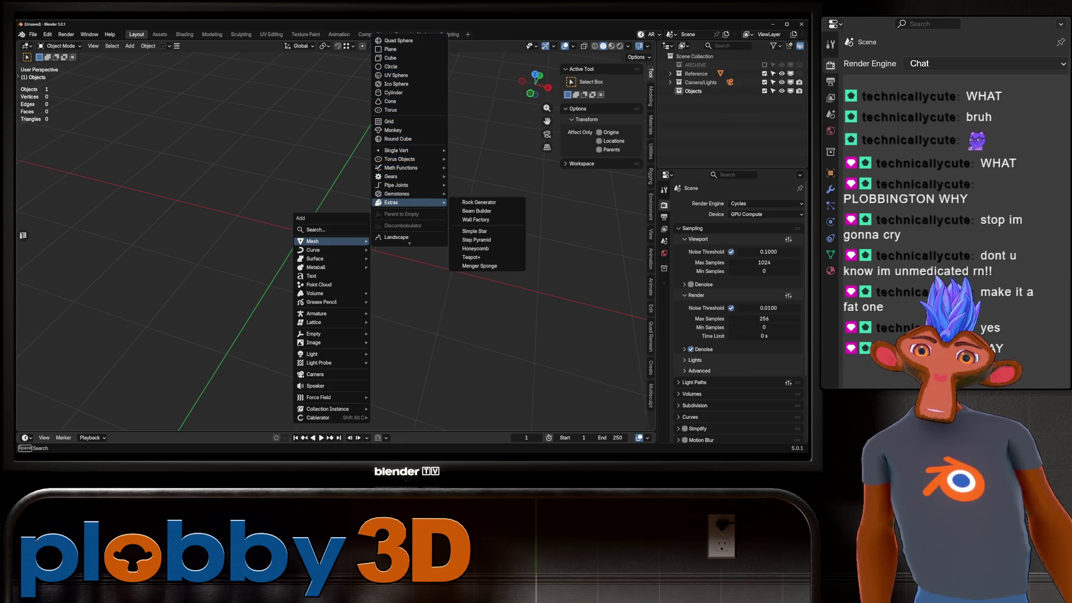
pyautogui.click(486, 231)
pyautogui.moveTo(335, 234); pyautogui.dragTo(344, 262, button='middle')
pyautogui.scroll(3, 343, 262)
pyautogui.click(40, 424)
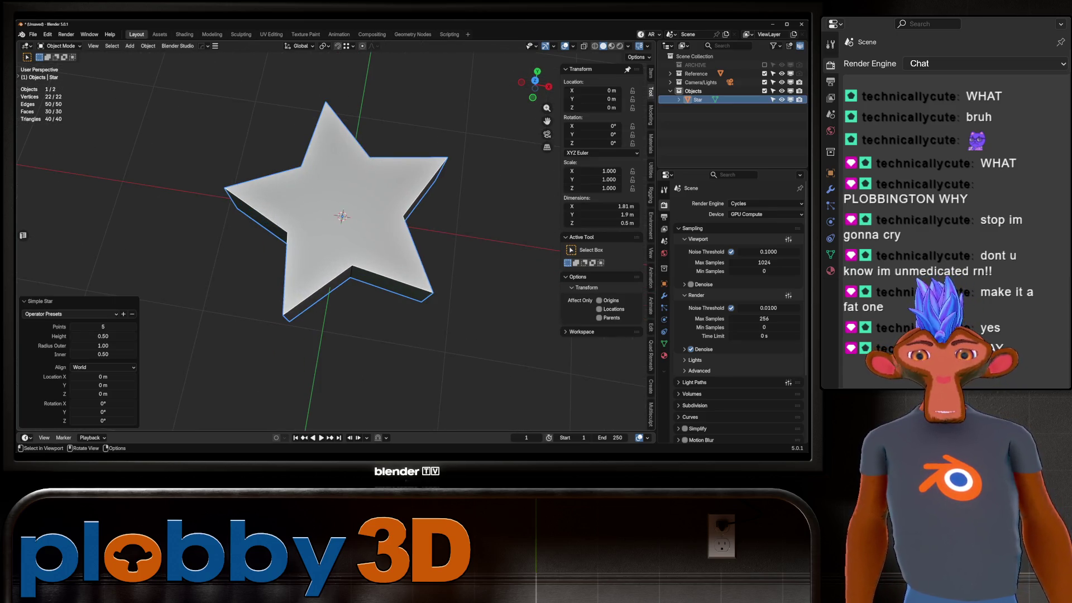
pyautogui.moveTo(104, 346)
pyautogui.mouseDown()
pyautogui.moveTo(125, 346)
pyautogui.moveTo(104, 345)
pyautogui.mouseUp()
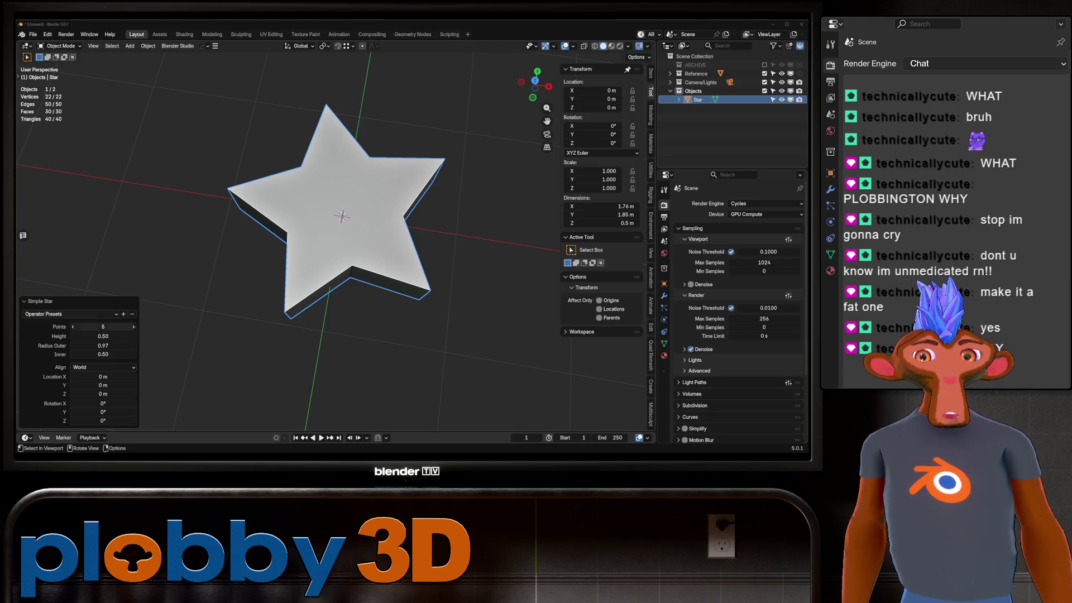
pyautogui.moveTo(104, 354); pyautogui.dragTo(98, 354)
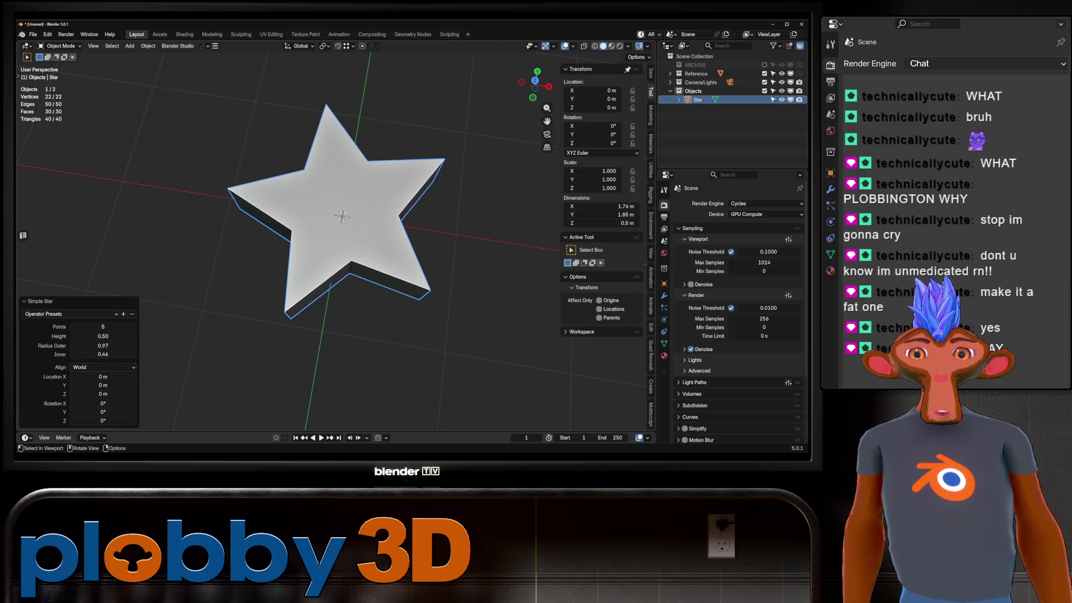
pyautogui.press('KP_7')
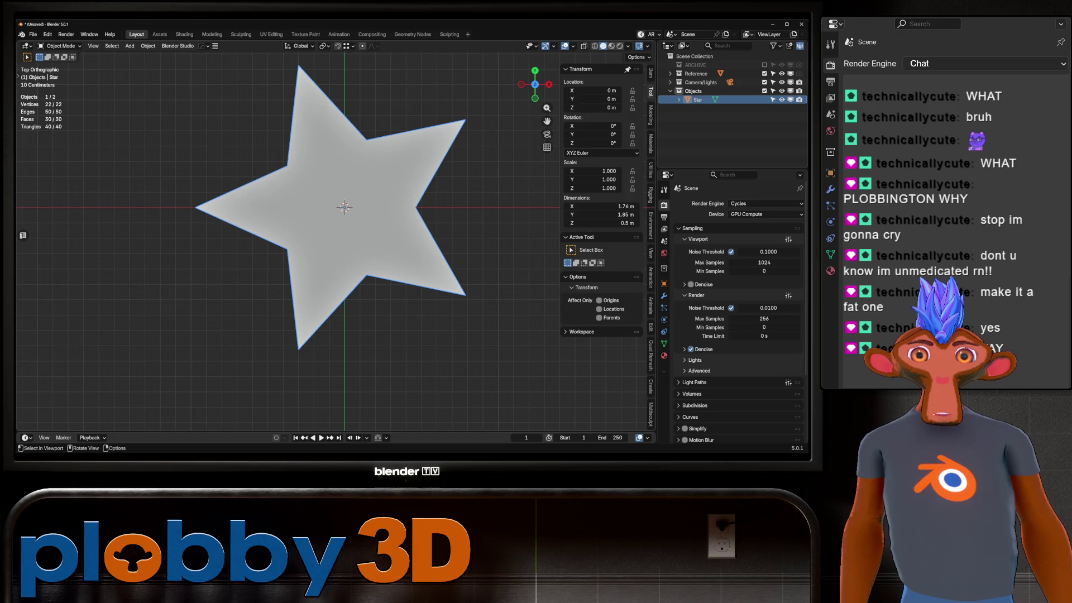
# Rotate the star about 18° to point up and apply its rotation and scale.
pyautogui.press('r')
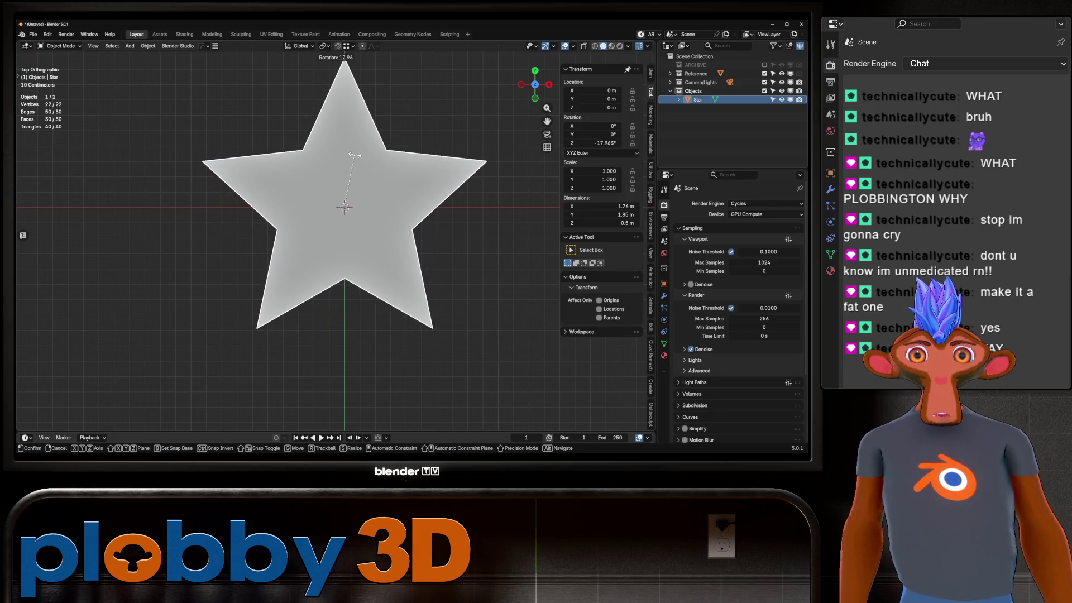
pyautogui.click(352, 154)
pyautogui.moveTo(357, 234)
pyautogui.mouseDown(button='middle')
pyautogui.moveTo(363, 249)
pyautogui.moveTo(346, 263)
pyautogui.moveTo(391, 251)
pyautogui.moveTo(358, 265)
pyautogui.moveTo(344, 201)
pyautogui.moveTo(338, 268)
pyautogui.moveTo(332, 226)
pyautogui.moveTo(328, 248)
pyautogui.mouseUp(button='middle')
pyautogui.hotkey('ctrl', 'a')
pyautogui.click(360, 283)
# Flatten the star along Z to about 0.257 m thick and apply rotation and scale.
pyautogui.press('Tab')
pyautogui.press('s')
pyautogui.press('z')
pyautogui.click(340, 240)
pyautogui.press('s')
pyautogui.press('z')
pyautogui.press('Return')
pyautogui.press('Tab')
pyautogui.hotkey('ctrl', 'a')
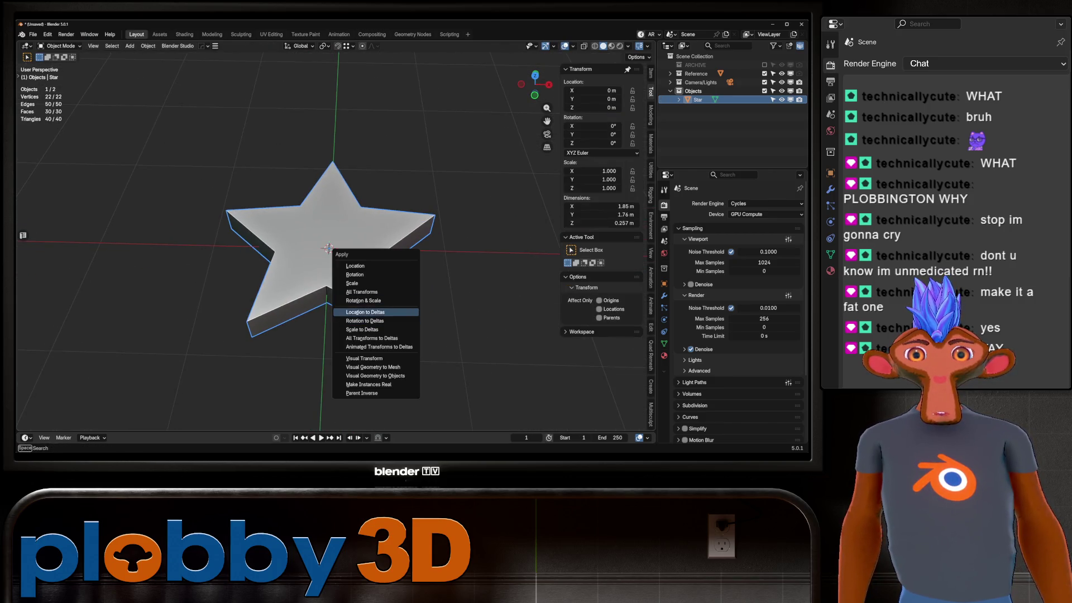
pyautogui.click(363, 301)
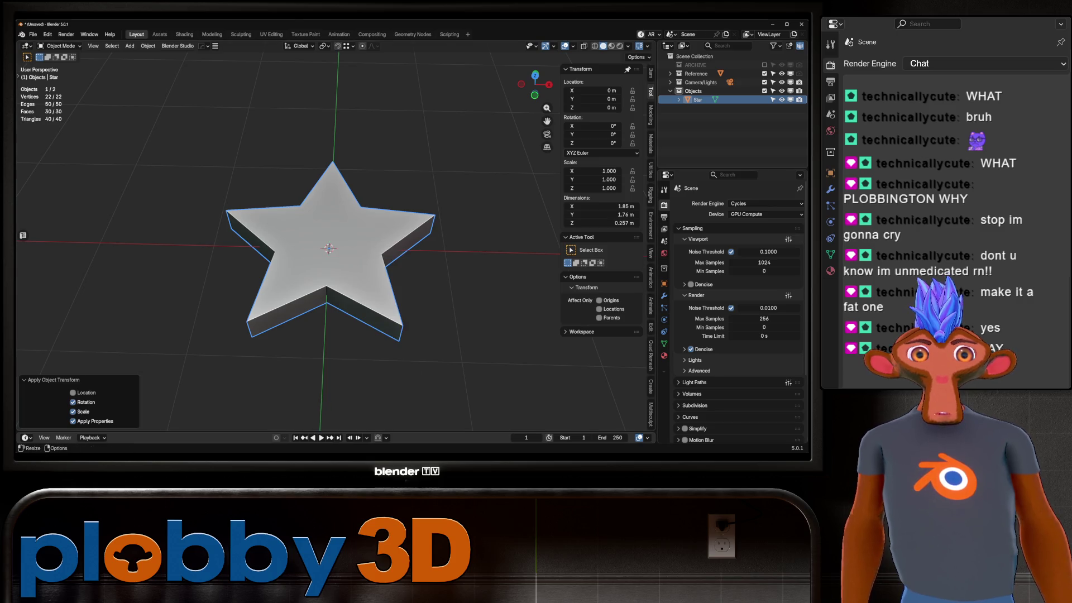
# Show the Quad Remesher settings and edit the target quad count.
pyautogui.click(651, 356)
pyautogui.click(592, 237)
pyautogui.doubleClick(601, 264)
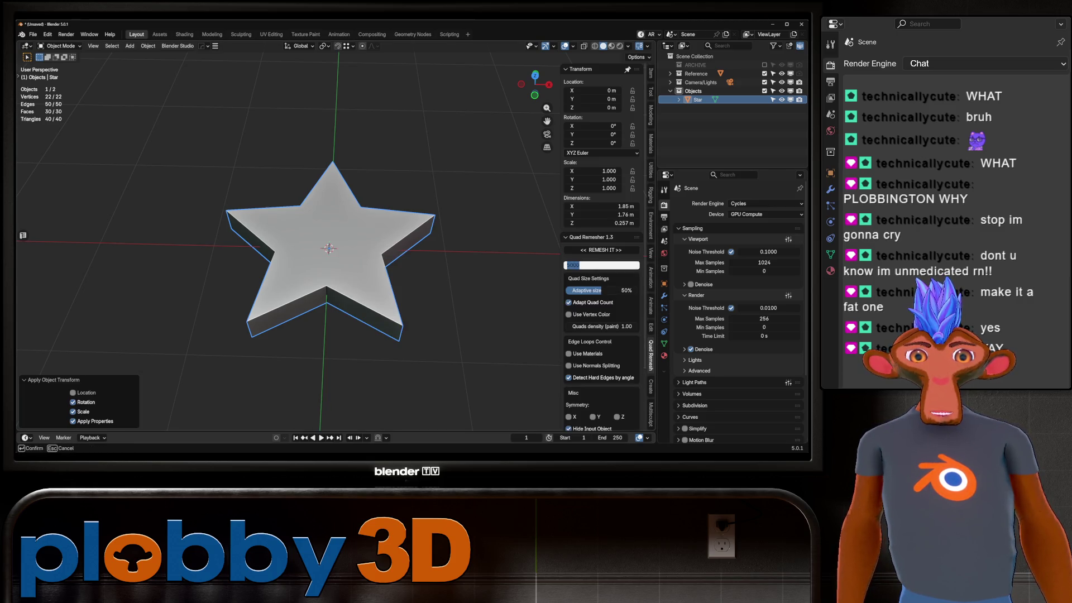
pyautogui.write('500')
# Remesh the star with a 500-quad target, inspect the result, then undo it.
pyautogui.press('Return')
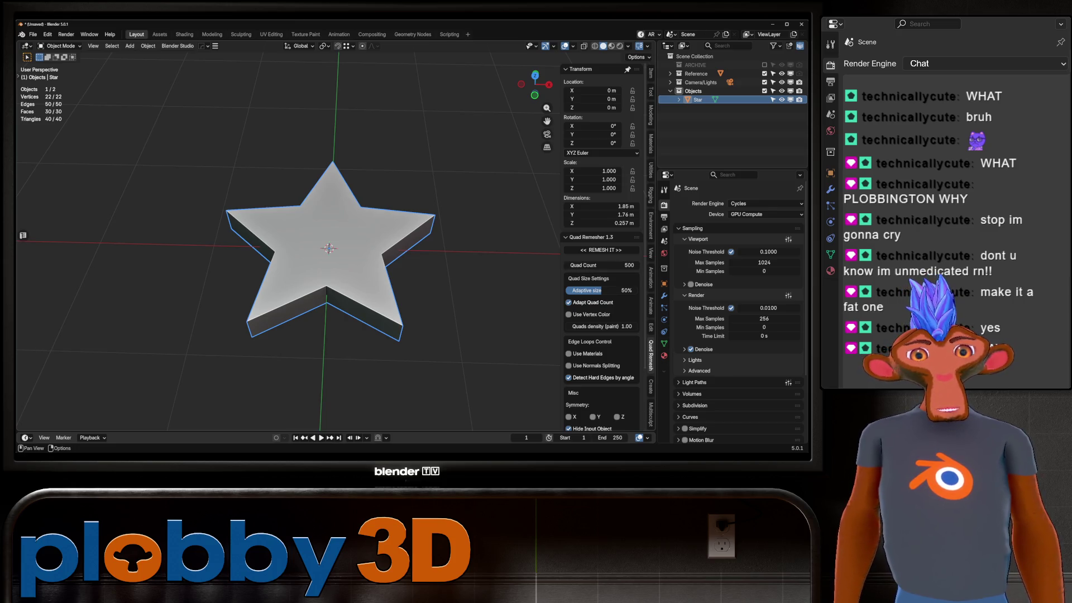
pyautogui.moveTo(357, 251); pyautogui.dragTo(304, 273, button='middle')
pyautogui.click(601, 250)
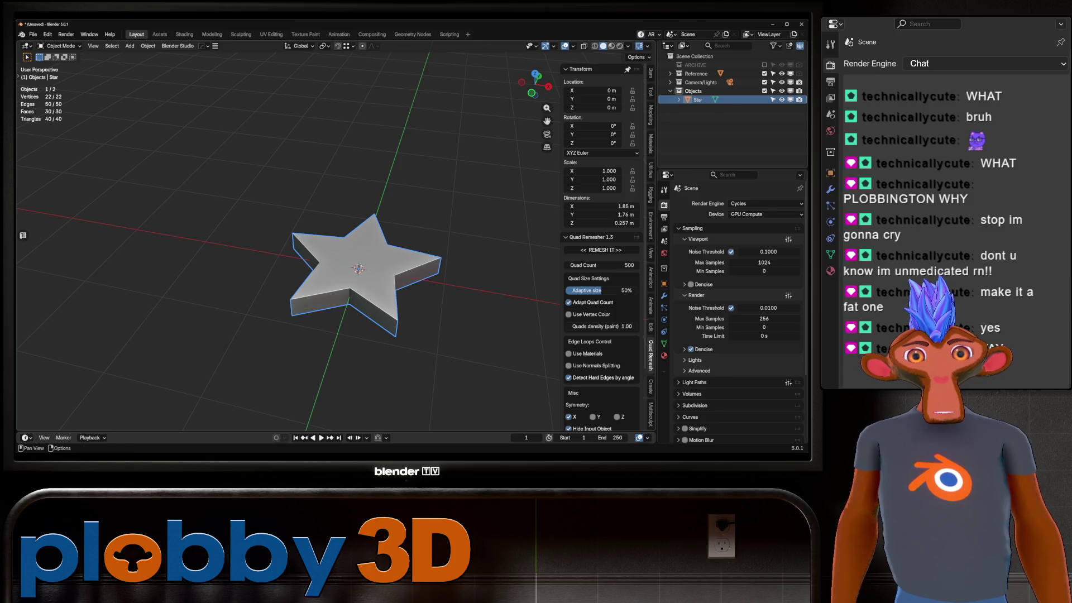
pyautogui.moveTo(358, 251)
pyautogui.mouseDown(button='middle')
pyautogui.moveTo(357, 223)
pyautogui.moveTo(402, 251)
pyautogui.moveTo(391, 223)
pyautogui.moveTo(391, 240)
pyautogui.mouseUp(button='middle')
pyautogui.press('Tab')
pyautogui.hotkey('ctrl', 'z')
pyautogui.hotkey('ctrl', 'z')
# Select the star's top and bottom faces and assign them a new Material.
pyautogui.press('Tab')
pyautogui.press('3')
pyautogui.click(437, 282)
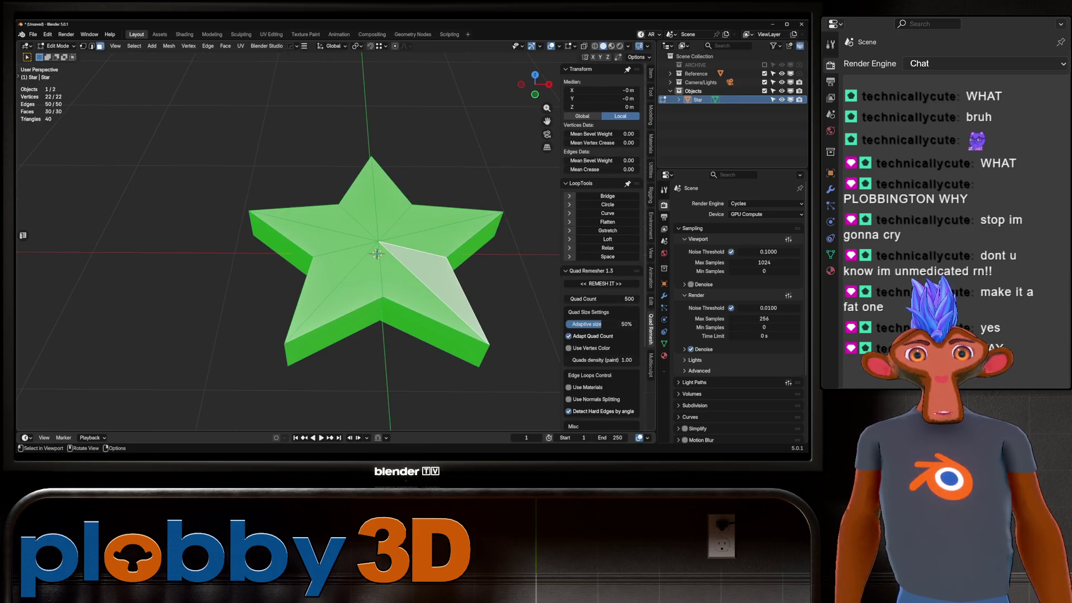
pyautogui.moveTo(240, 151); pyautogui.dragTo(508, 252)
pyautogui.keyDown('shift'); pyautogui.moveTo(291, 262); pyautogui.dragTo(502, 357); pyautogui.keyUp('shift')
pyautogui.moveTo(391, 251)
pyautogui.mouseDown(button='middle')
pyautogui.moveTo(391, 140)
pyautogui.moveTo(371, 252)
pyautogui.mouseUp(button='middle')
pyautogui.press('a')
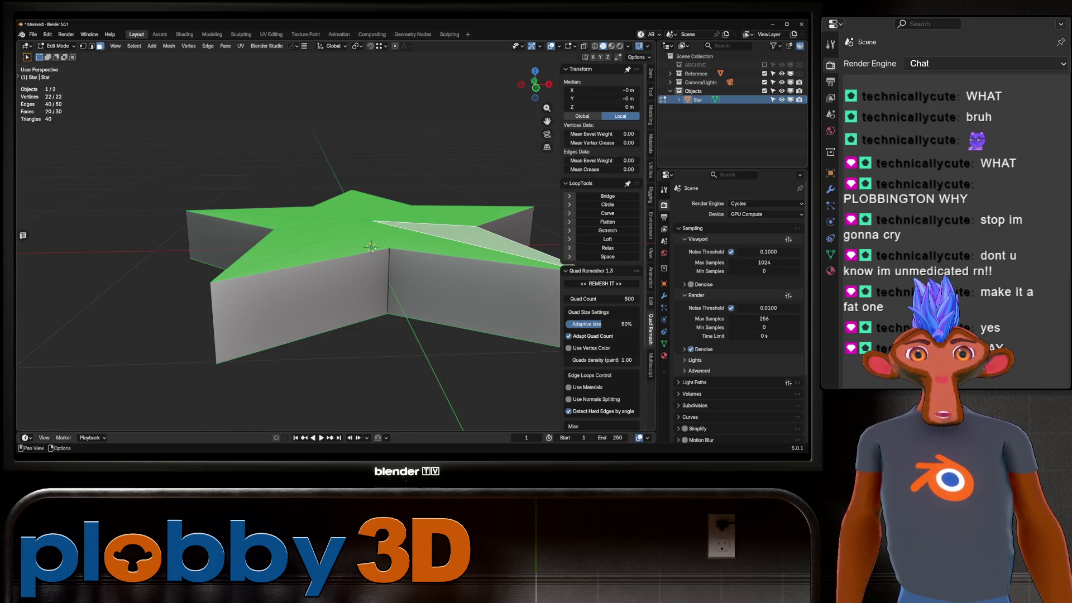
pyautogui.click(664, 355)
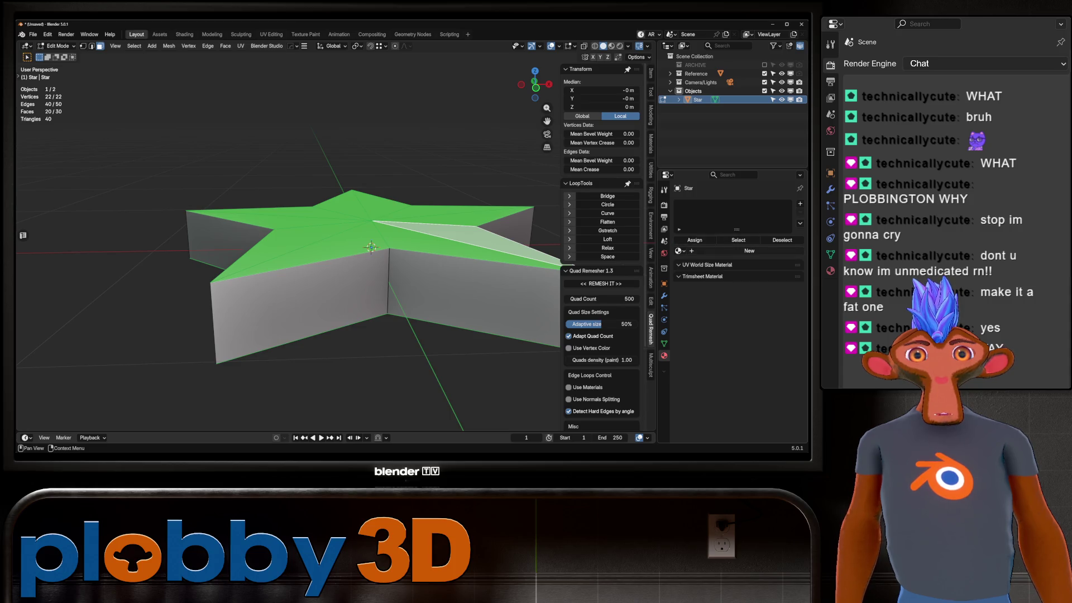
pyautogui.click(750, 251)
pyautogui.click(695, 240)
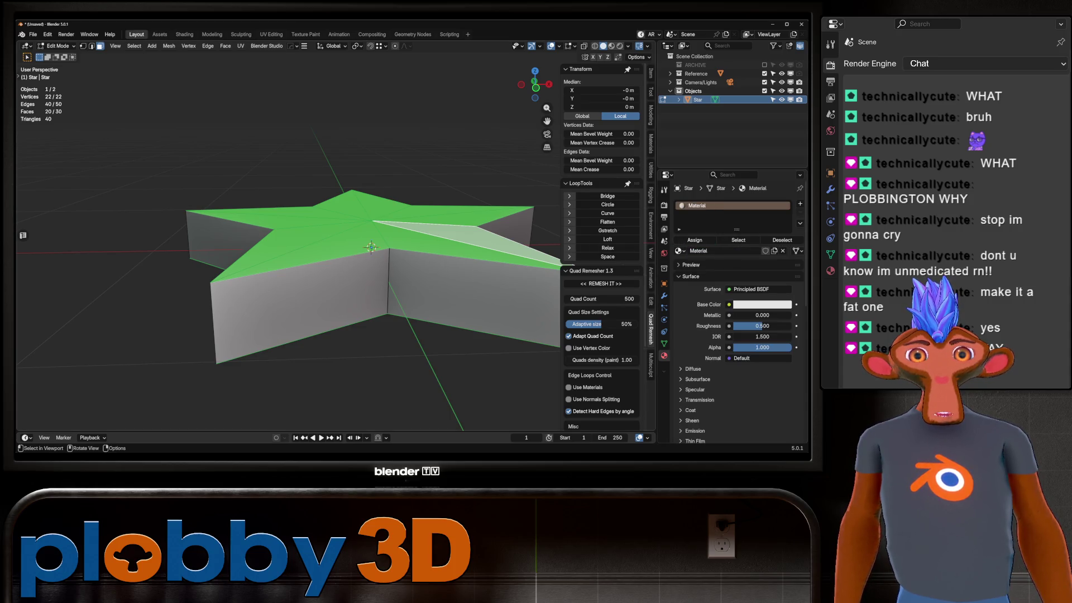
# Give the inverted side-face selection a second material, Material.001, in a new slot.
pyautogui.hotkey('ctrl', 'i')
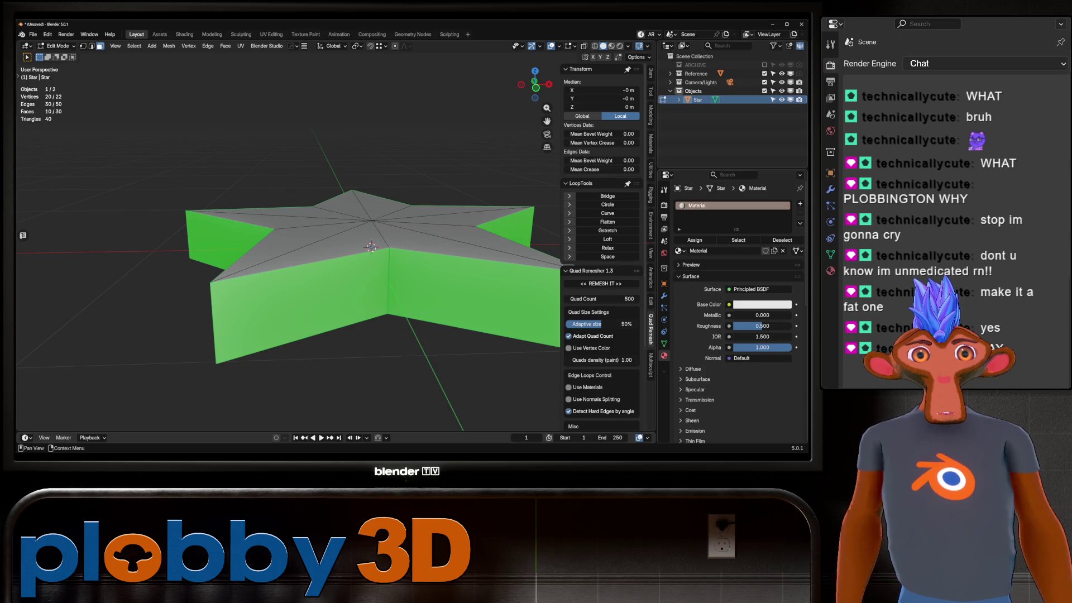
pyautogui.click(800, 204)
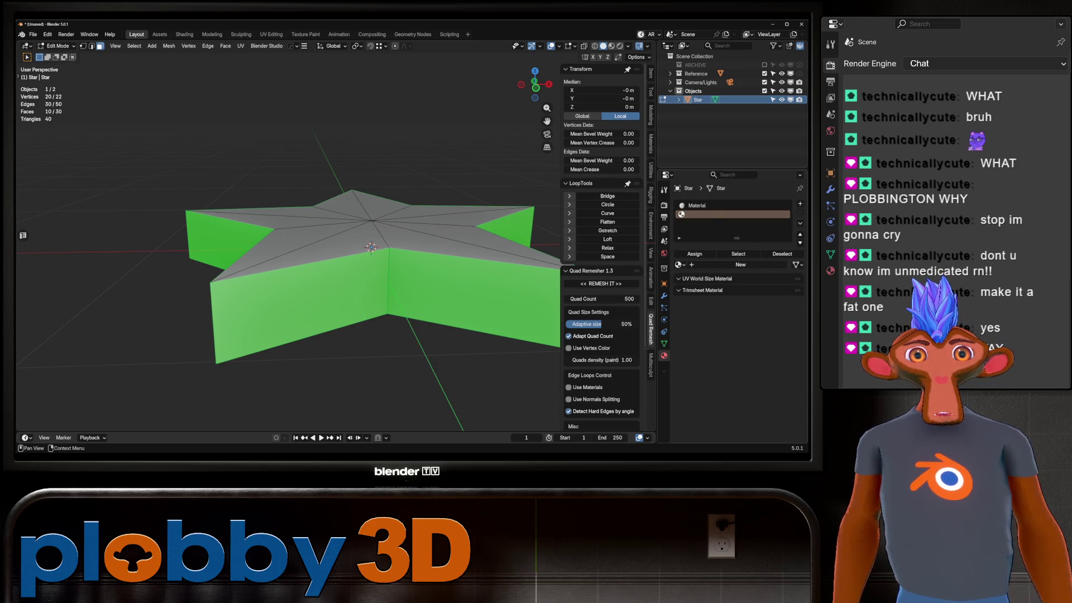
pyautogui.click(740, 265)
pyautogui.press('Tab')
pyautogui.scroll(-3, 363, 251)
pyautogui.moveTo(363, 252)
pyautogui.mouseDown(button='middle')
pyautogui.moveTo(335, 263)
pyautogui.moveTo(229, 262)
pyautogui.moveTo(226, 335)
pyautogui.moveTo(226, 302)
pyautogui.mouseUp(button='middle')
pyautogui.press('Tab')
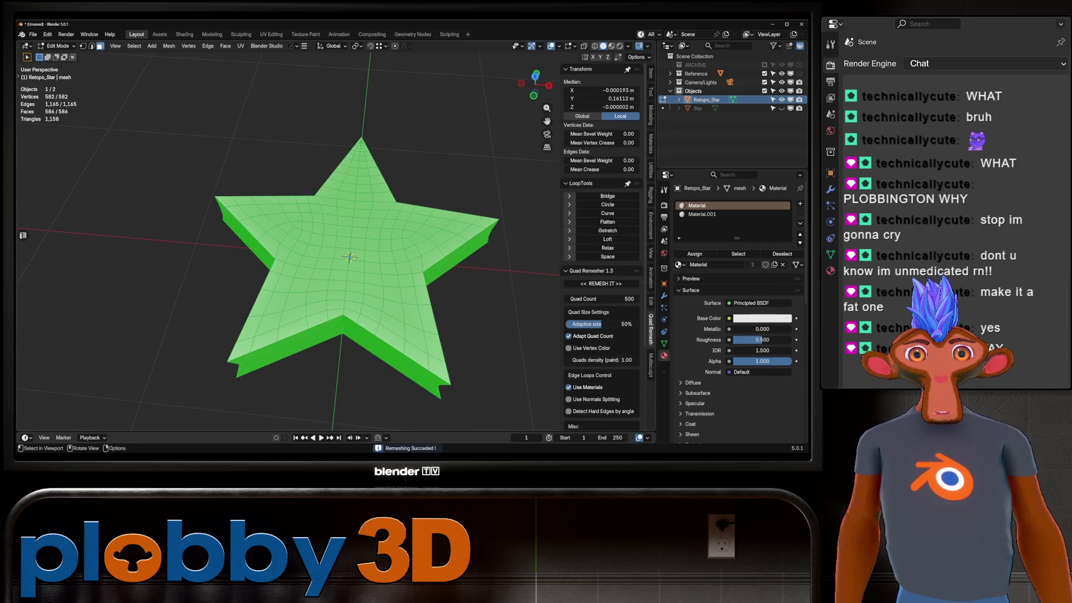
# Discard the old remesh and regenerate Retopo_Star from a 1000-quad target.
pyautogui.press('Tab')
pyautogui.click(602, 265)
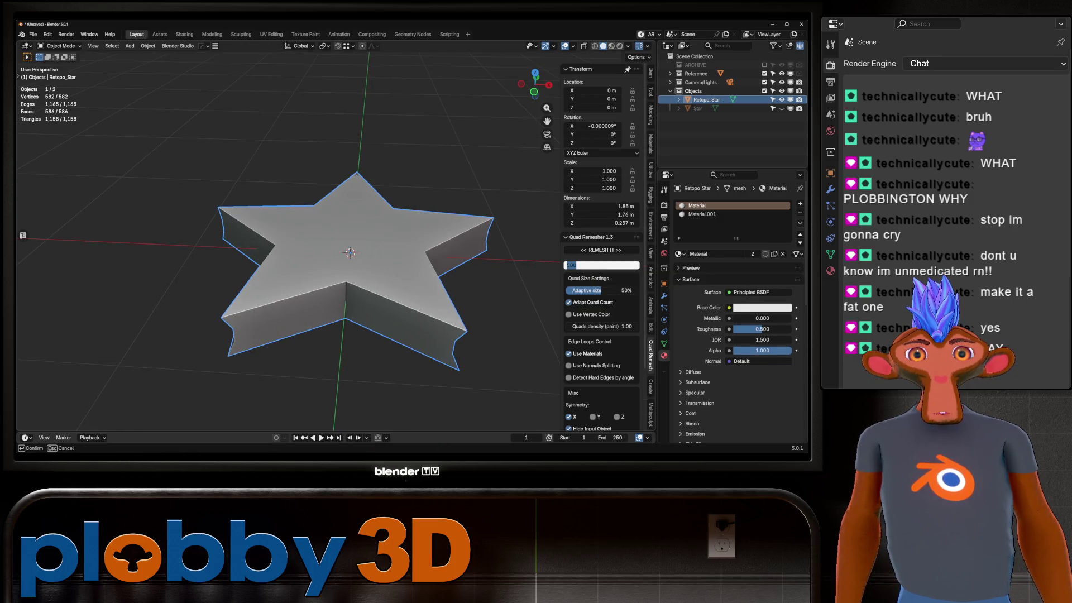
pyautogui.press('Return')
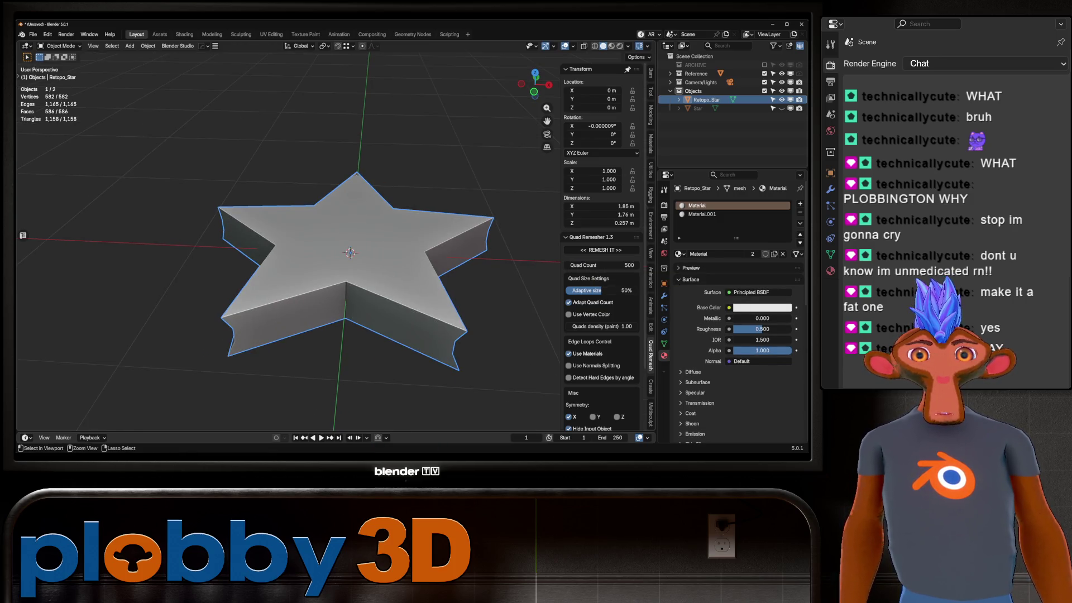
pyautogui.press('Tab')
pyautogui.press('Tab')
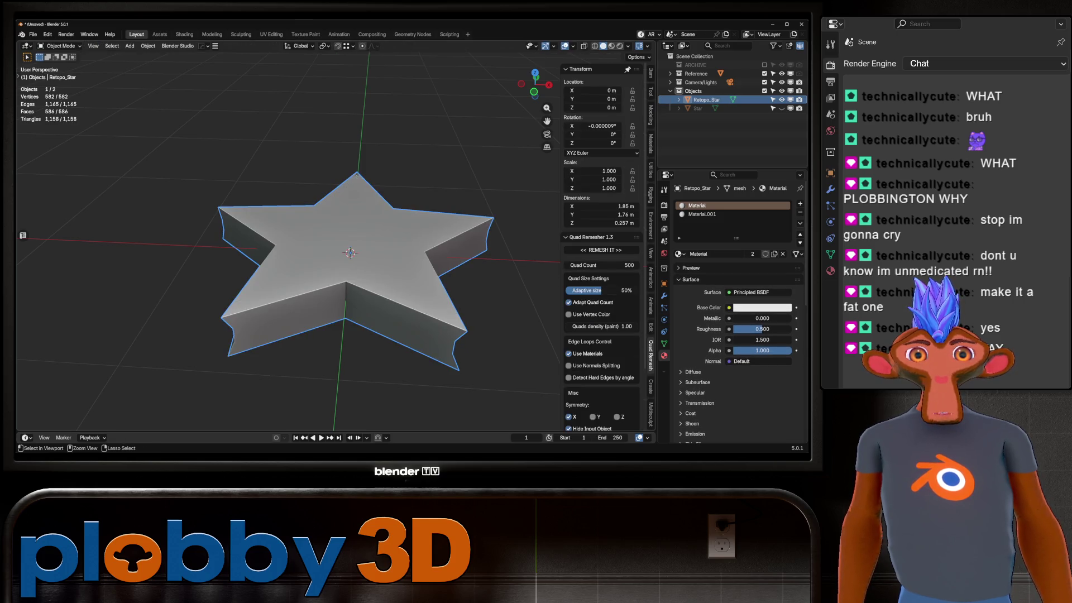
pyautogui.hotkey('ctrl', 'z')
pyautogui.click(601, 265)
pyautogui.write('1000')
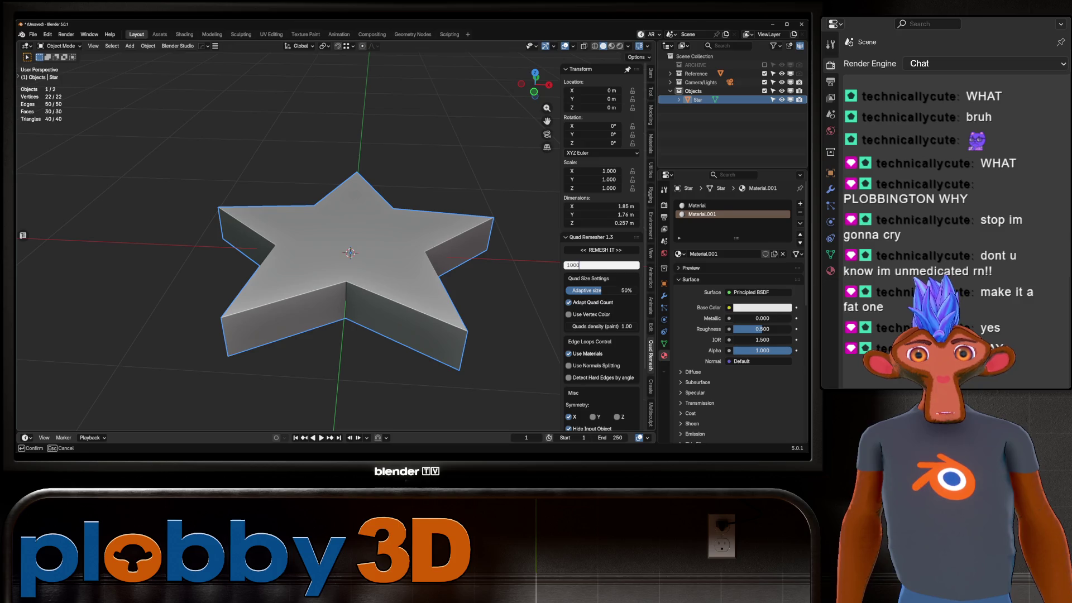
pyautogui.press('Return')
pyautogui.click(599, 250)
pyautogui.moveTo(357, 251)
pyautogui.mouseDown(button='middle')
pyautogui.moveTo(390, 245)
pyautogui.moveTo(365, 328)
pyautogui.moveTo(368, 199)
pyautogui.moveTo(321, 248)
pyautogui.mouseUp(button='middle')
# Switch Retopo_Star into Sculpt Mode.
pyautogui.press('Tab')
pyautogui.press('Tab')
pyautogui.press('Tab')
pyautogui.press('Tab')
pyautogui.hotkey('ctrl', 'Tab')
pyautogui.click(366, 354)
pyautogui.hotkey('shift', 'f')
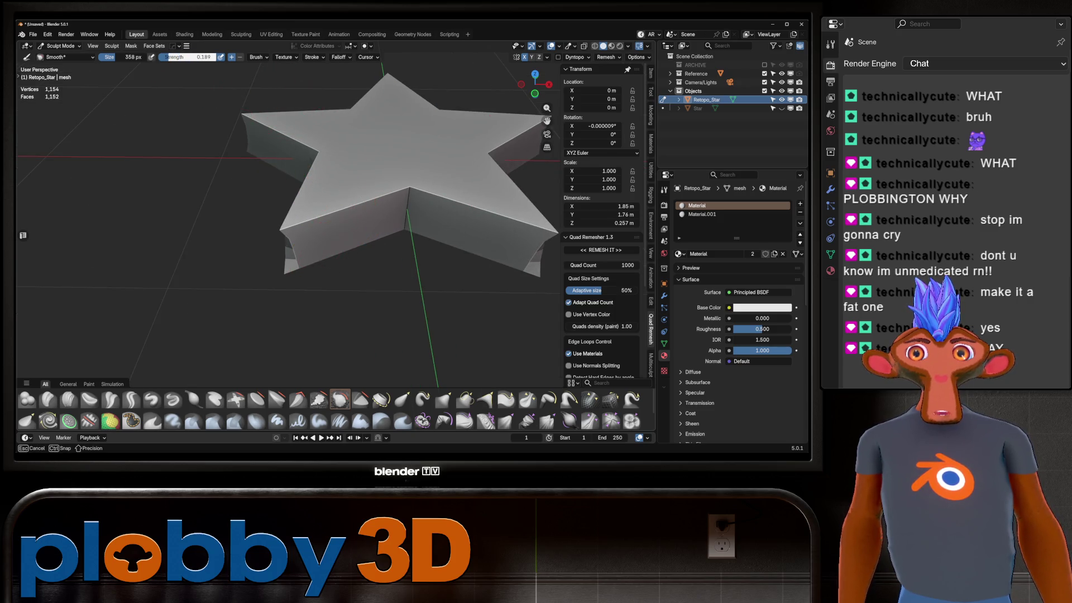
# Set Smooth brush strength to 0.211 and soften the front bevel edges and right arm.
pyautogui.click(156, 382)
pyautogui.moveTo(519, 234)
pyautogui.mouseDown()
pyautogui.moveTo(282, 227)
pyautogui.moveTo(407, 191)
pyautogui.moveTo(267, 257)
pyautogui.mouseUp()
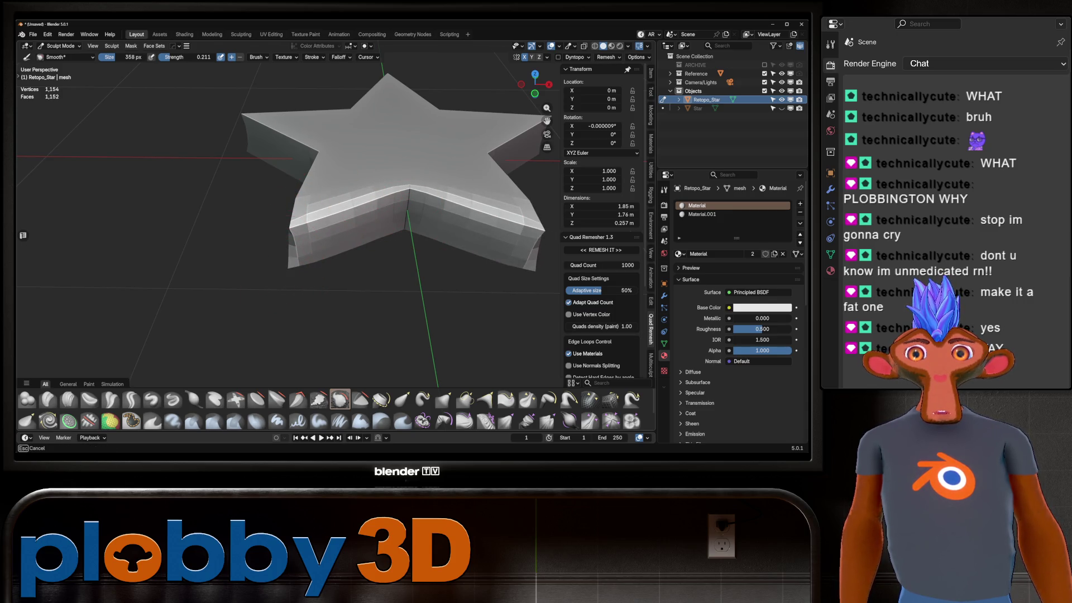
pyautogui.moveTo(288, 234)
pyautogui.mouseDown(button='middle')
pyautogui.moveTo(323, 263)
pyautogui.moveTo(275, 203)
pyautogui.mouseUp(button='middle')
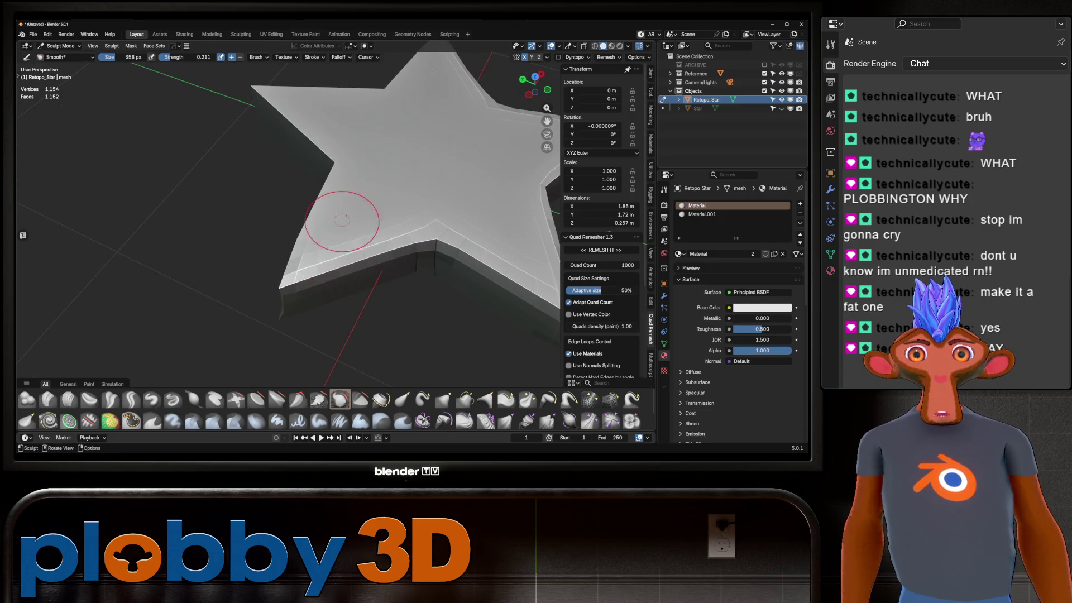
pyautogui.scroll(-6, 310, 167)
pyautogui.moveTo(311, 168); pyautogui.dragTo(335, 184, button='middle')
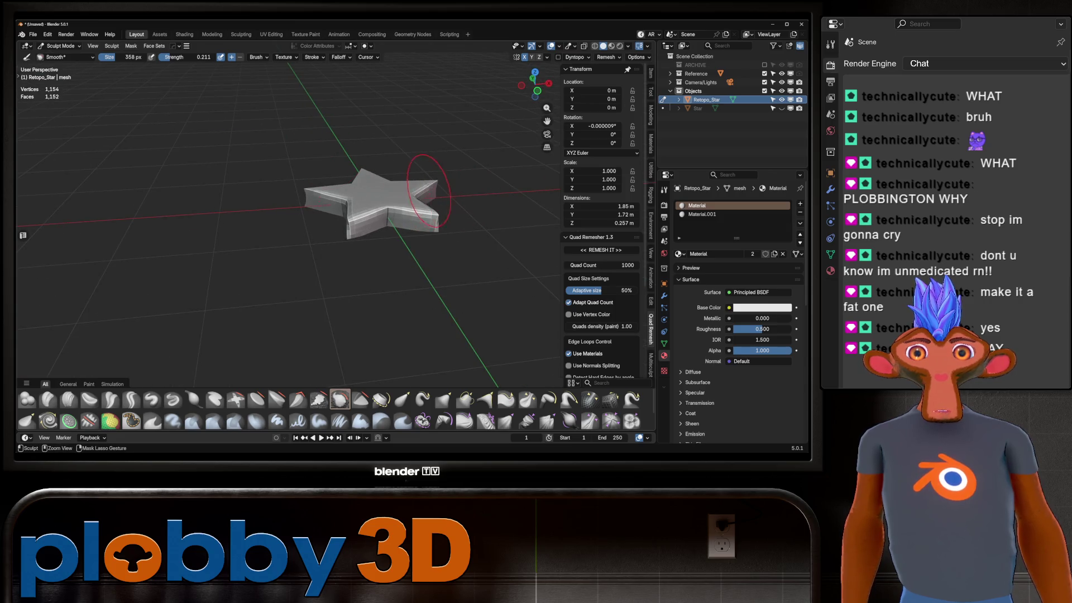
pyautogui.moveTo(446, 182); pyautogui.dragTo(460, 182)
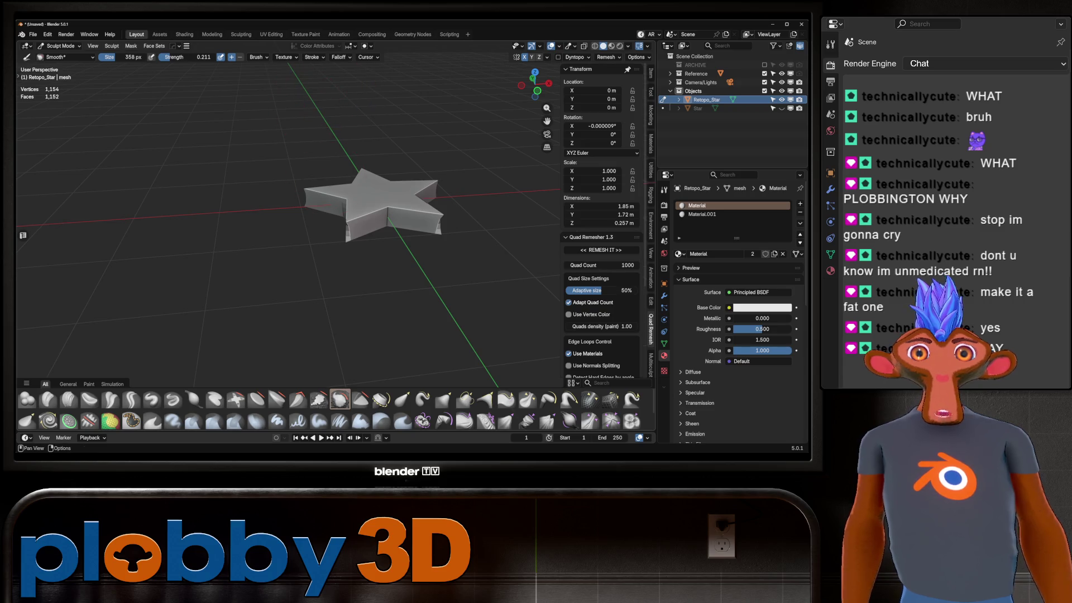
# Smooth and round off the star's inner corners from several angles.
pyautogui.moveTo(439, 146)
pyautogui.mouseDown(button='middle')
pyautogui.moveTo(389, 154)
pyautogui.moveTo(328, 196)
pyautogui.moveTo(342, 283)
pyautogui.moveTo(385, 215)
pyautogui.moveTo(442, 179)
pyautogui.moveTo(413, 204)
pyautogui.moveTo(470, 236)
pyautogui.mouseUp(button='middle')
pyautogui.moveTo(418, 203)
pyautogui.mouseDown()
pyautogui.moveTo(311, 204)
pyautogui.moveTo(419, 186)
pyautogui.mouseUp()
pyautogui.moveTo(311, 203); pyautogui.dragTo(324, 217, button='middle')
pyautogui.moveTo(324, 216)
pyautogui.mouseDown()
pyautogui.moveTo(292, 180)
pyautogui.moveTo(282, 203)
pyautogui.moveTo(288, 195)
pyautogui.mouseUp()
pyautogui.moveTo(289, 195); pyautogui.dragTo(352, 185, button='middle')
pyautogui.moveTo(352, 184)
pyautogui.mouseDown()
pyautogui.moveTo(340, 191)
pyautogui.moveTo(364, 181)
pyautogui.mouseUp()
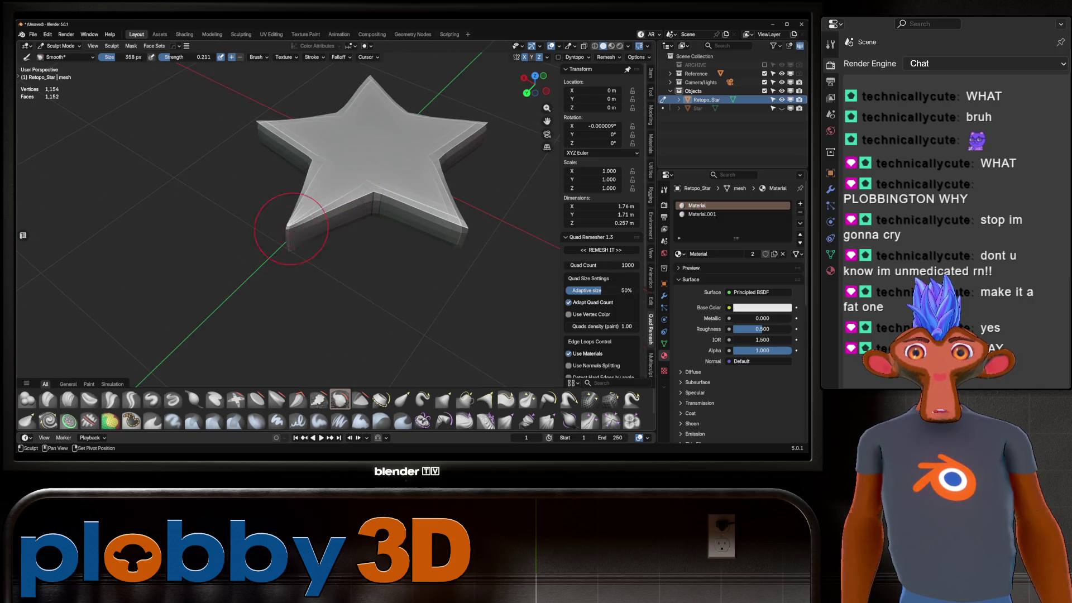
pyautogui.moveTo(284, 215); pyautogui.dragTo(389, 197, button='middle')
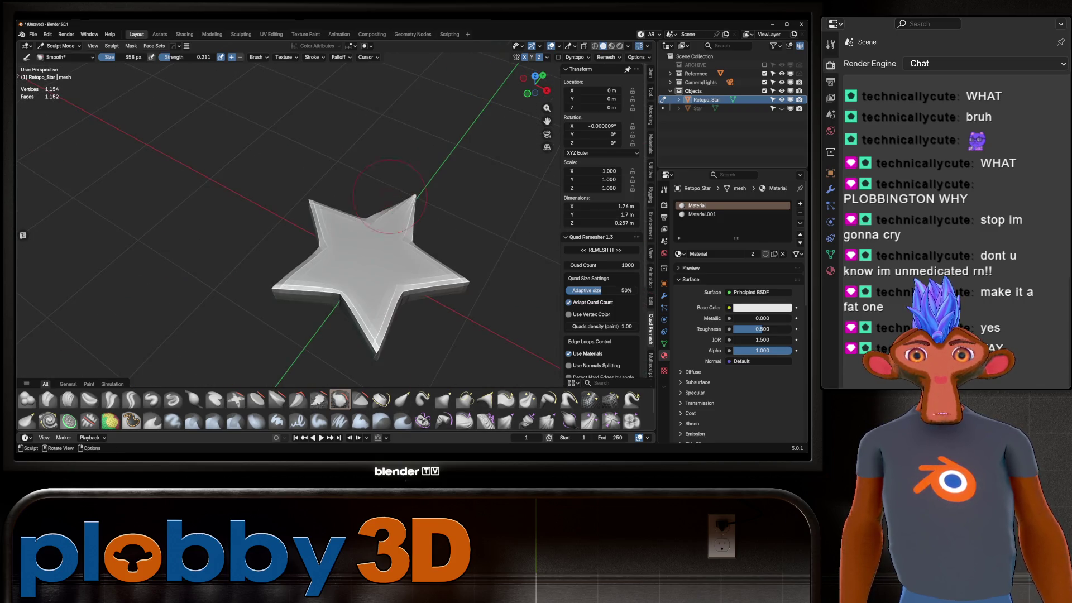
pyautogui.moveTo(388, 290); pyautogui.dragTo(271, 241, button='middle')
# Bend the star's arms into curved starfish shapes with the Grab brush.
pyautogui.press('g')
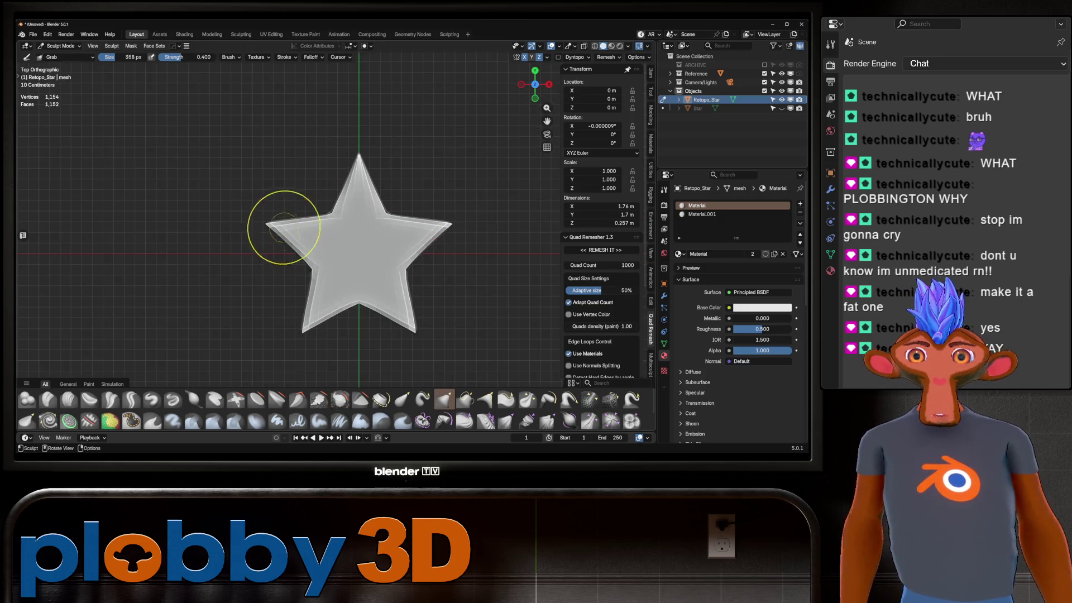
pyautogui.moveTo(292, 216)
pyautogui.mouseDown()
pyautogui.moveTo(276, 239)
pyautogui.moveTo(340, 324)
pyautogui.moveTo(311, 287)
pyautogui.moveTo(324, 280)
pyautogui.moveTo(333, 202)
pyautogui.moveTo(352, 200)
pyautogui.moveTo(340, 173)
pyautogui.moveTo(344, 184)
pyautogui.mouseUp()
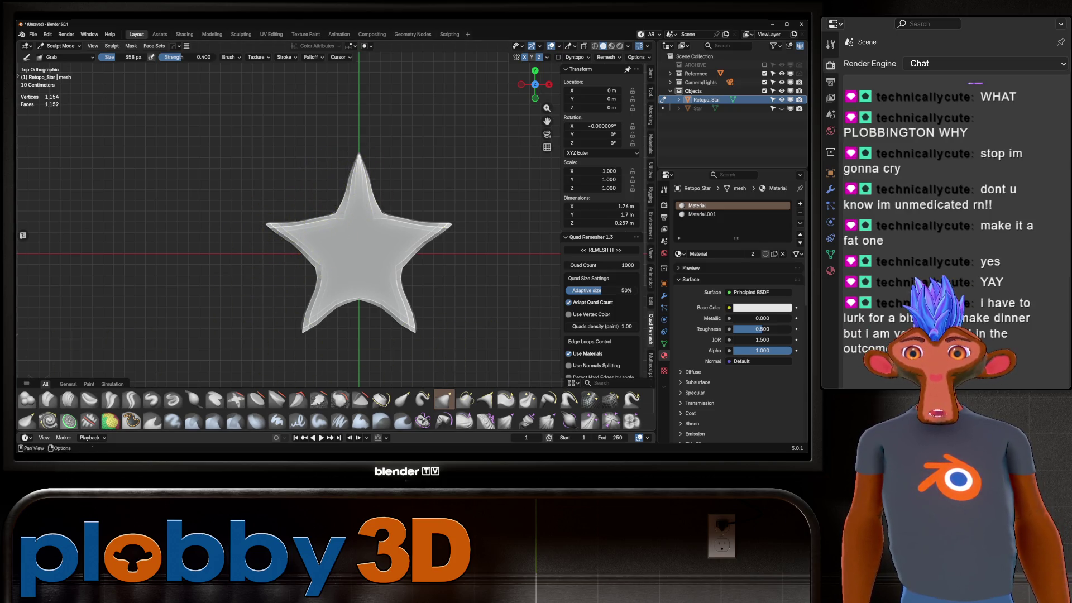
pyautogui.moveTo(311, 268)
pyautogui.mouseDown(button='middle')
pyautogui.moveTo(371, 251)
pyautogui.moveTo(325, 279)
pyautogui.moveTo(346, 282)
pyautogui.moveTo(383, 254)
pyautogui.mouseUp(button='middle')
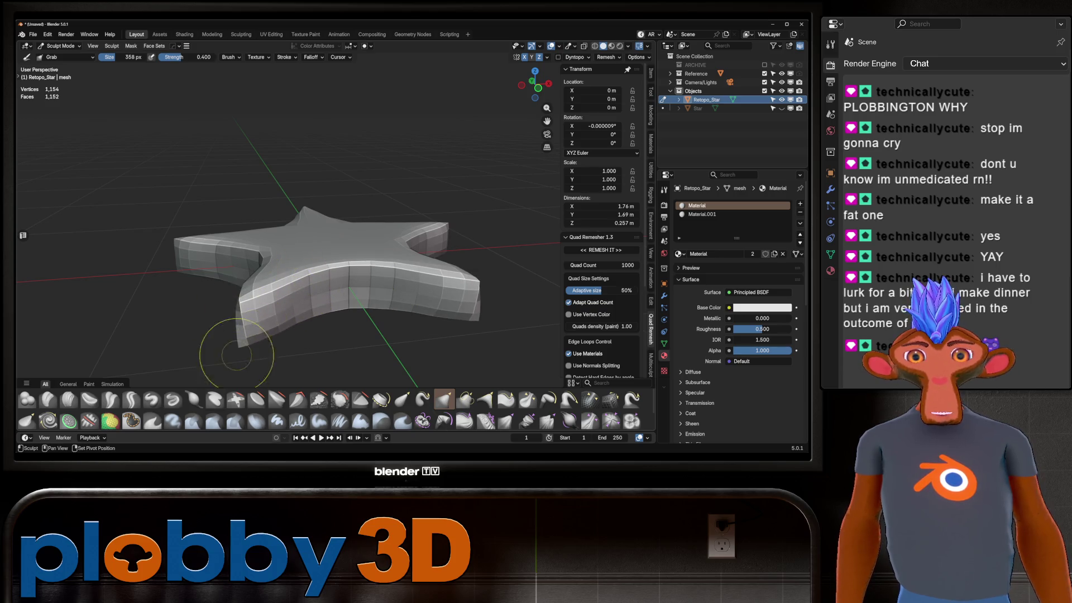
pyautogui.moveTo(251, 300)
pyautogui.mouseDown(button='middle')
pyautogui.moveTo(310, 263)
pyautogui.moveTo(311, 322)
pyautogui.moveTo(355, 274)
pyautogui.moveTo(412, 259)
pyautogui.moveTo(395, 239)
pyautogui.mouseUp(button='middle')
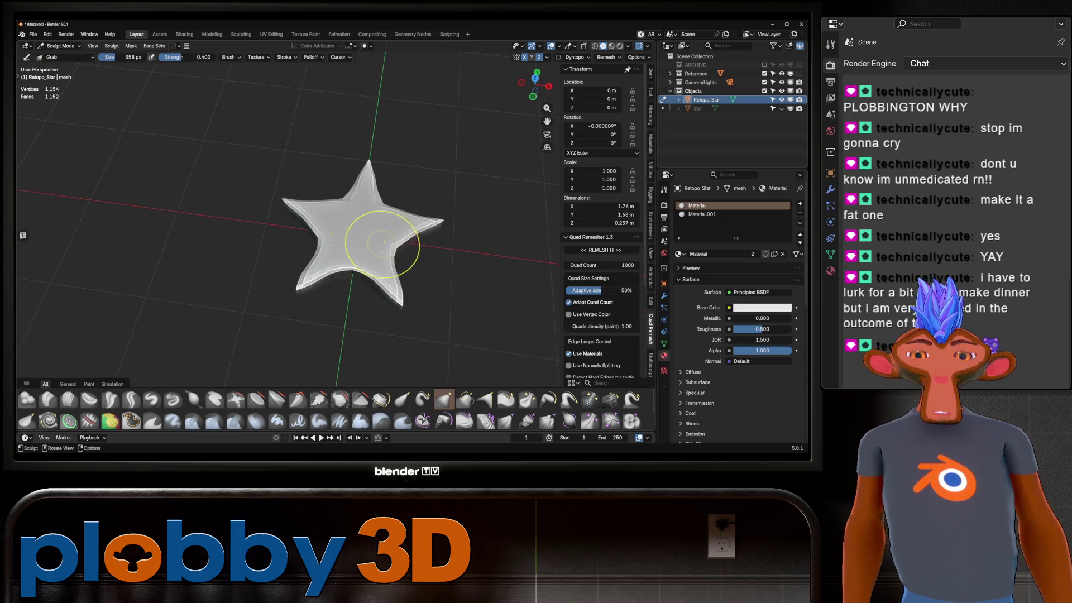
# Inflate the star to roughly 1.85 × 1.69 m and 0.293 m thick.
pyautogui.scroll(2, 311, 204)
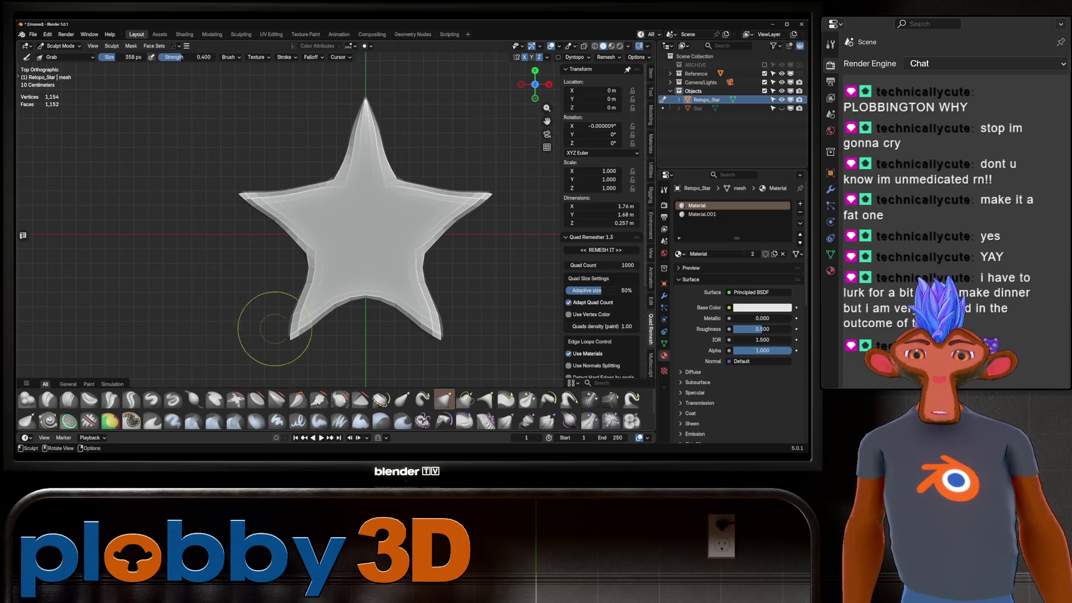
pyautogui.click(194, 399)
pyautogui.moveTo(365, 224); pyautogui.dragTo(365, 223)
pyautogui.moveTo(366, 223); pyautogui.dragTo(251, 230, button='middle')
pyautogui.moveTo(251, 230); pyautogui.dragTo(252, 230)
pyautogui.moveTo(251, 230); pyautogui.dragTo(312, 226, button='middle')
pyautogui.moveTo(272, 203); pyautogui.dragTo(357, 279, button='middle')
# Select one top face of the star and extend it to all coplanar faces.
pyautogui.press('Tab')
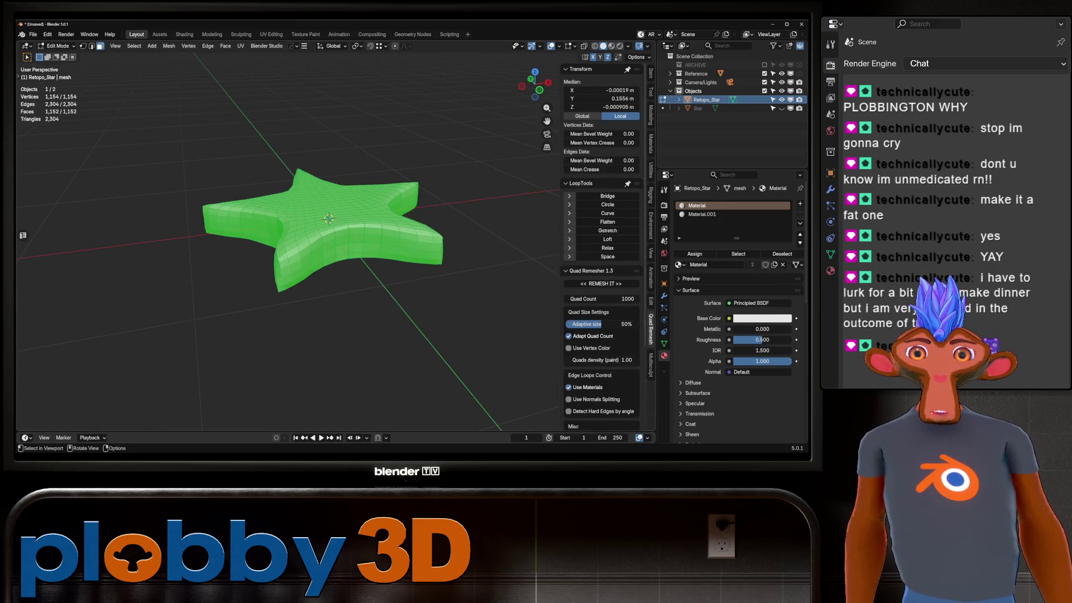
pyautogui.click(314, 202)
pyautogui.hotkey('shift', 'g')
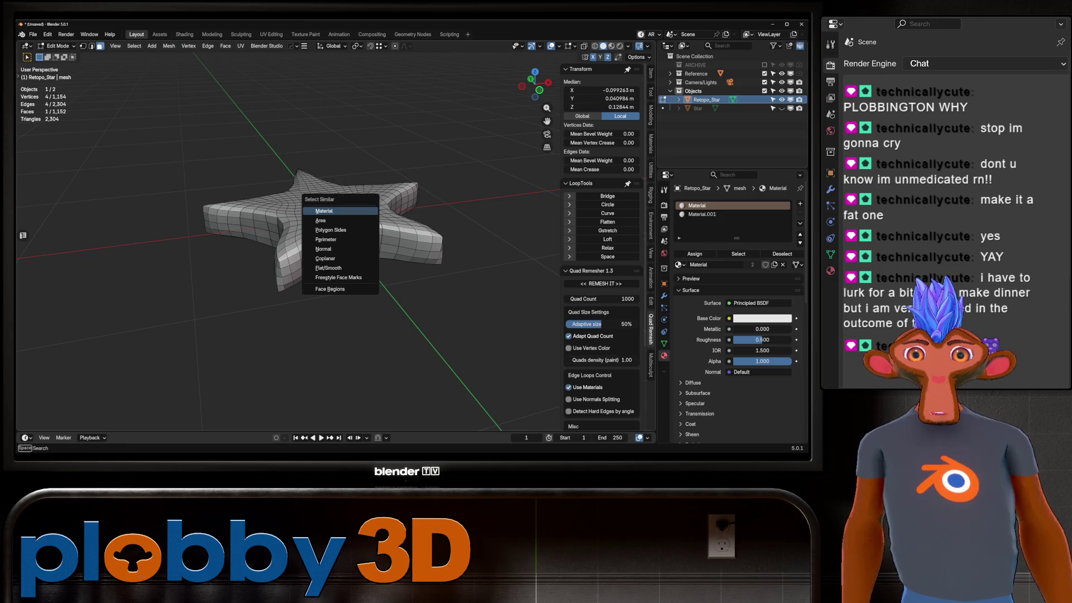
pyautogui.click(340, 258)
pyautogui.moveTo(329, 251); pyautogui.dragTo(312, 254, button='middle')
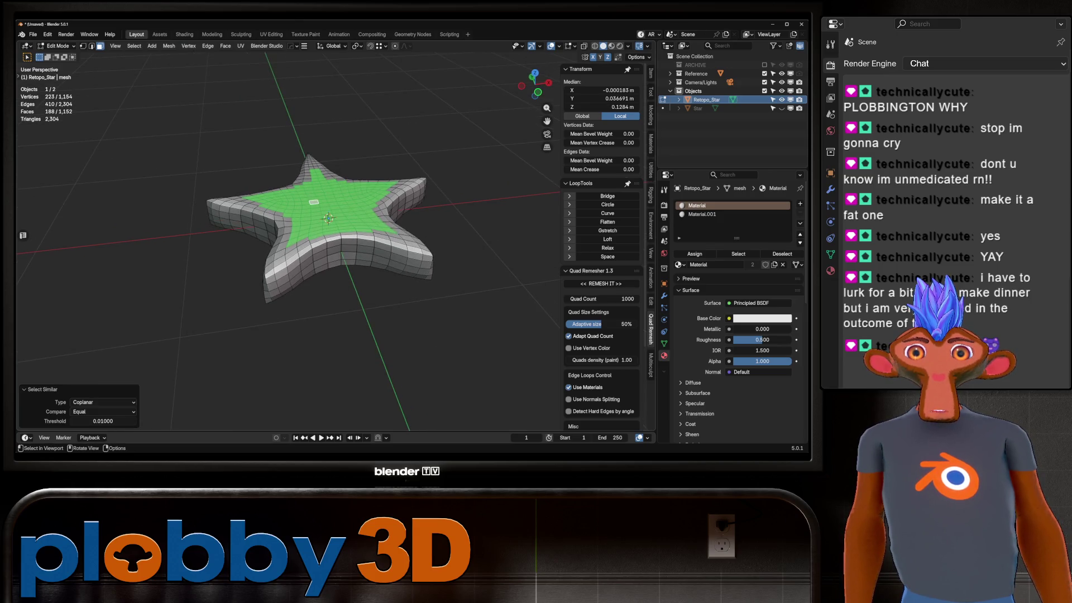
pyautogui.moveTo(313, 202); pyautogui.dragTo(314, 201, button='middle')
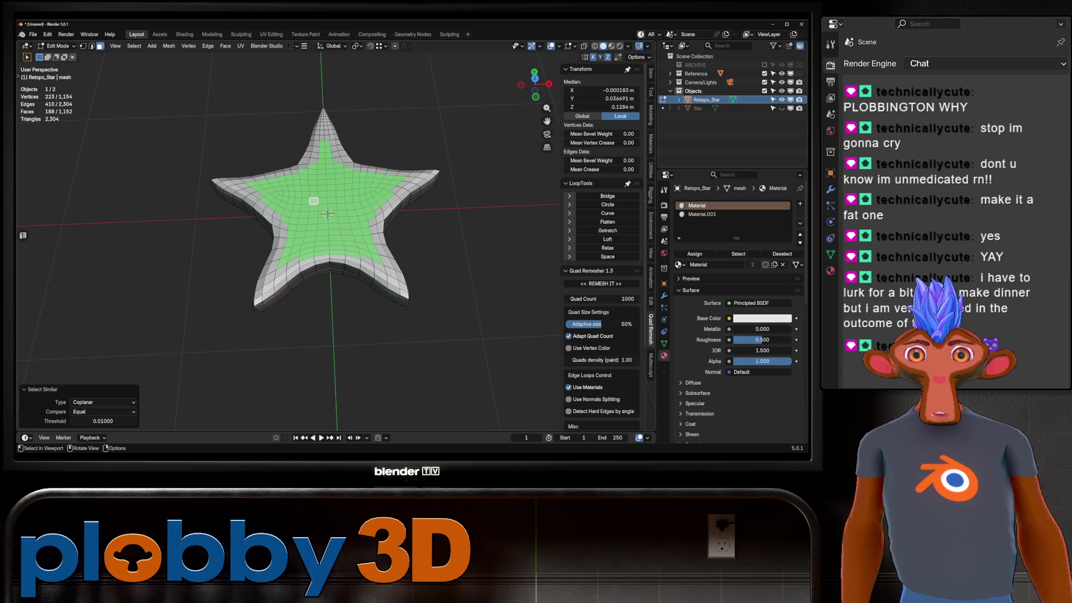
# Try growing the top-face selection, undo it, and shrink it inward instead.
pyautogui.press('ctrl+KP_Add')
pyautogui.press('ctrl+KP_Add')
pyautogui.press('ctrl+KP_Add')
pyautogui.press('ctrl+KP_Add')
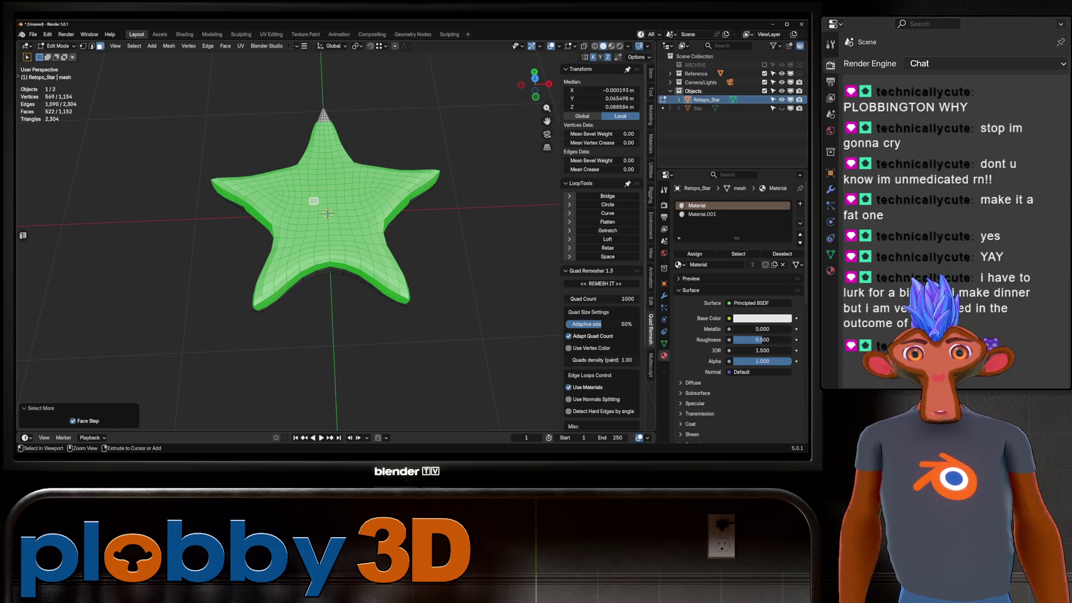
pyautogui.moveTo(314, 201); pyautogui.dragTo(321, 196, button='middle')
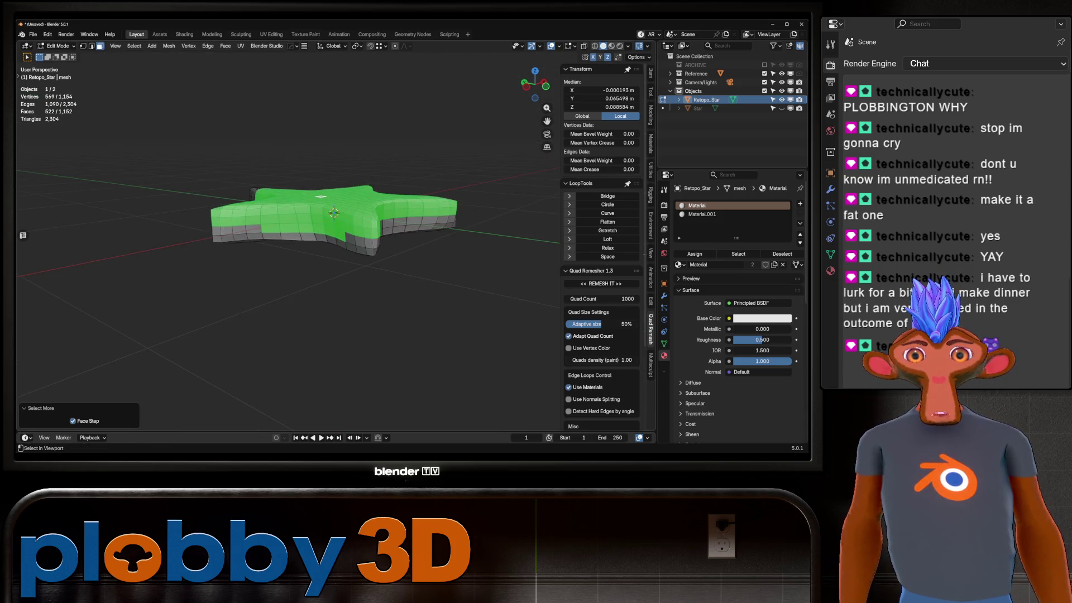
pyautogui.hotkey('ctrl', 'z')
pyautogui.hotkey('ctrl', 'z')
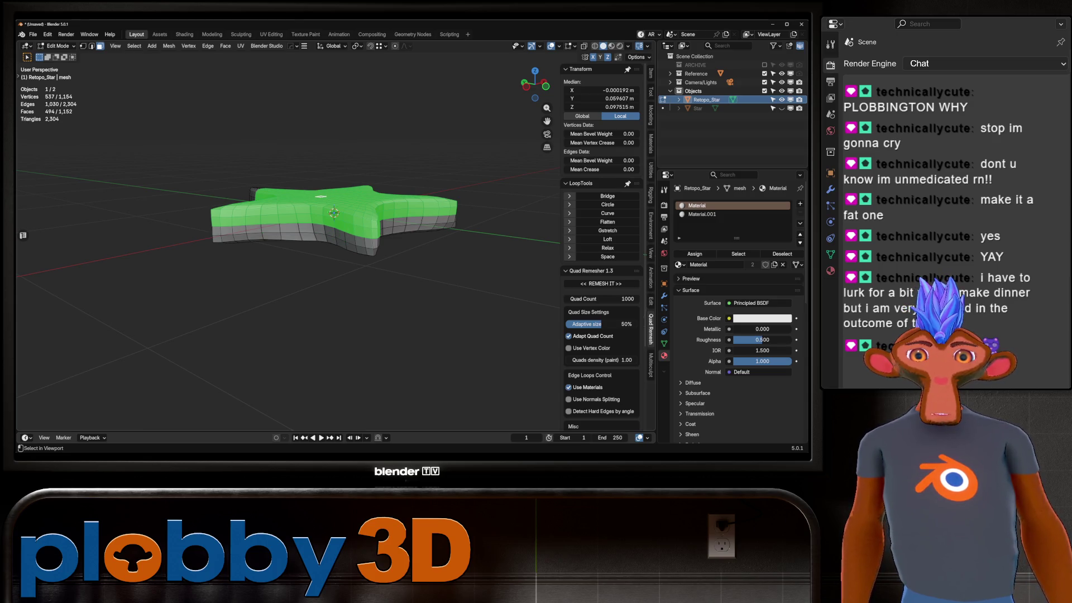
pyautogui.moveTo(321, 197)
pyautogui.mouseDown(button='middle')
pyautogui.moveTo(302, 195)
pyautogui.moveTo(307, 140)
pyautogui.mouseUp(button='middle')
pyautogui.press('ctrl+KP_Subtract')
pyautogui.scroll(8, 307, 139)
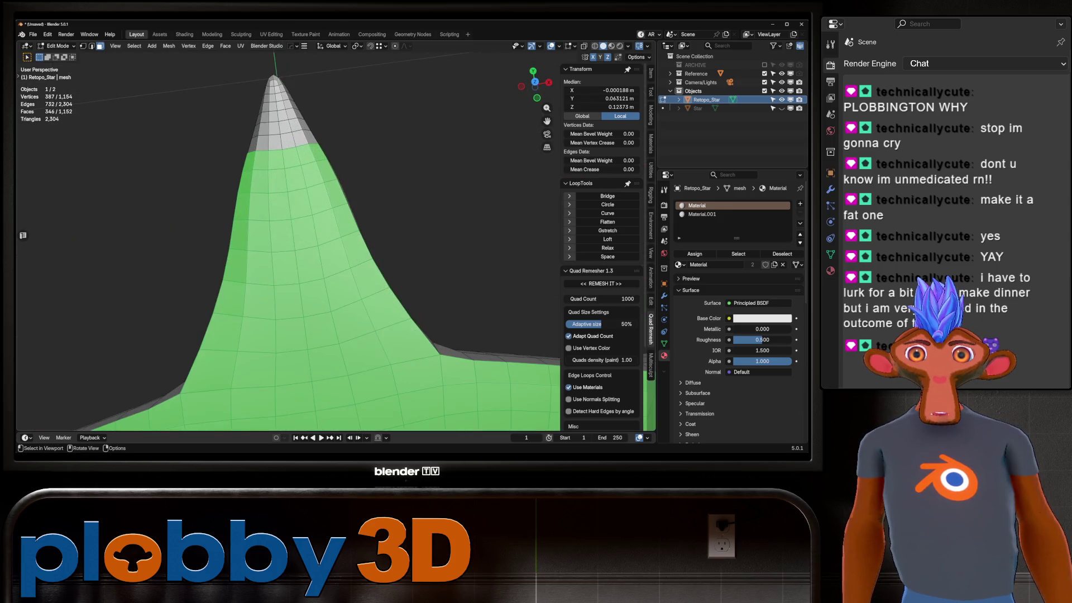
pyautogui.scroll(-8, 307, 140)
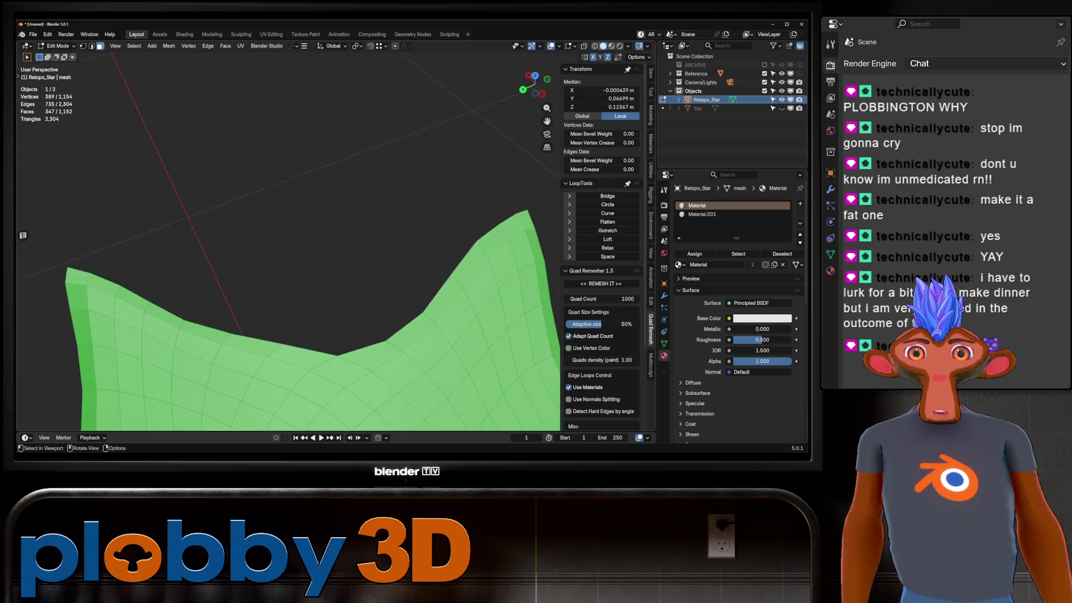
pyautogui.moveTo(307, 140)
pyautogui.mouseDown(button='middle')
pyautogui.moveTo(313, 106)
pyautogui.moveTo(346, 107)
pyautogui.mouseUp(button='middle')
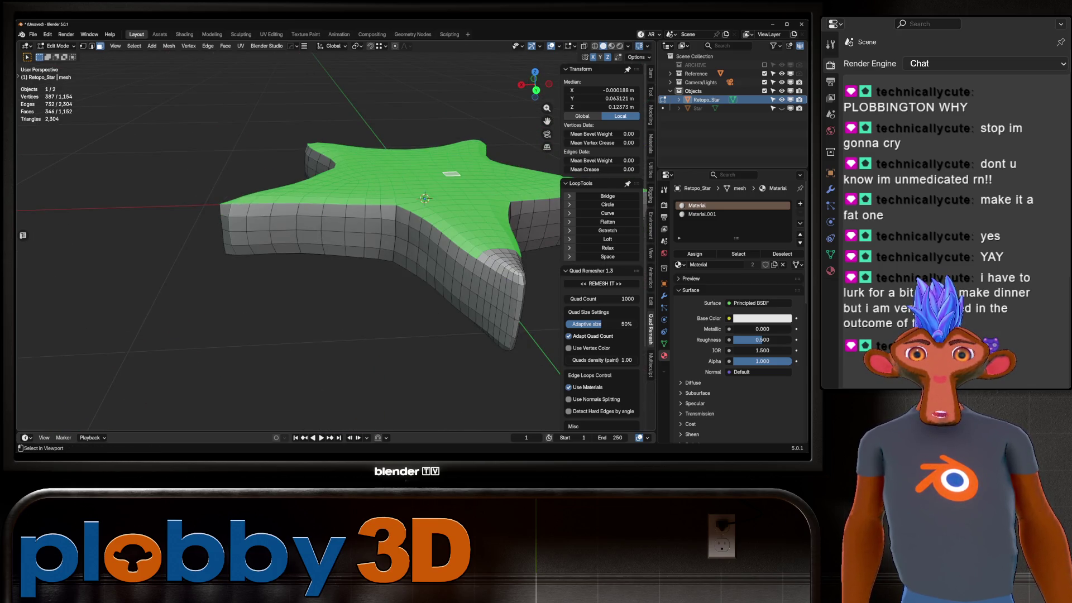
pyautogui.moveTo(346, 107); pyautogui.dragTo(302, 111, button='middle')
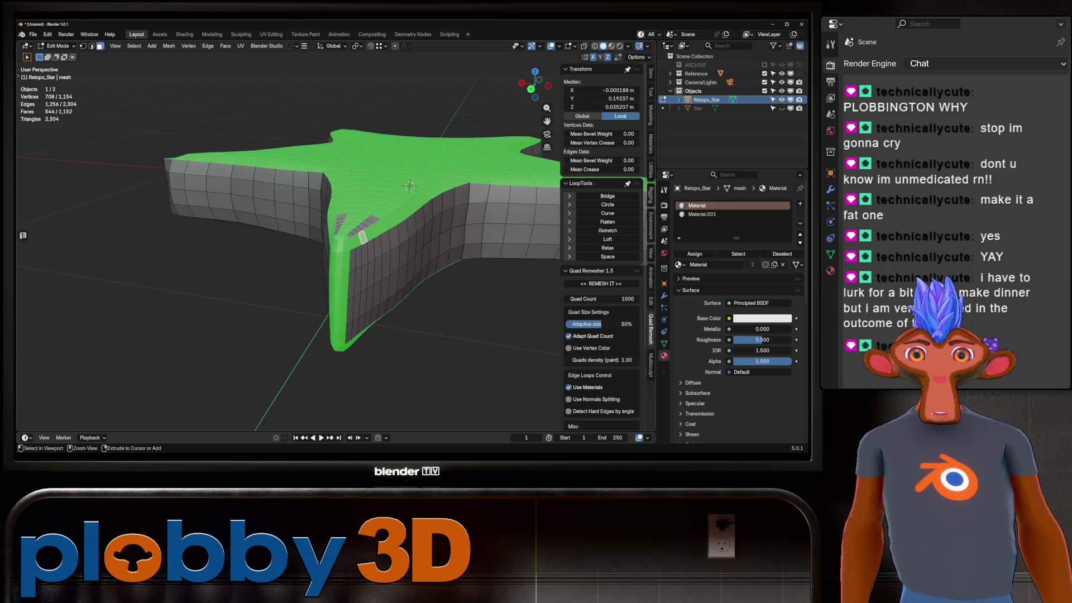
# Circle-select the front arm tip's top faces, then try Select Mirror.
pyautogui.press('c')
pyautogui.moveTo(339, 241); pyautogui.dragTo(355, 232)
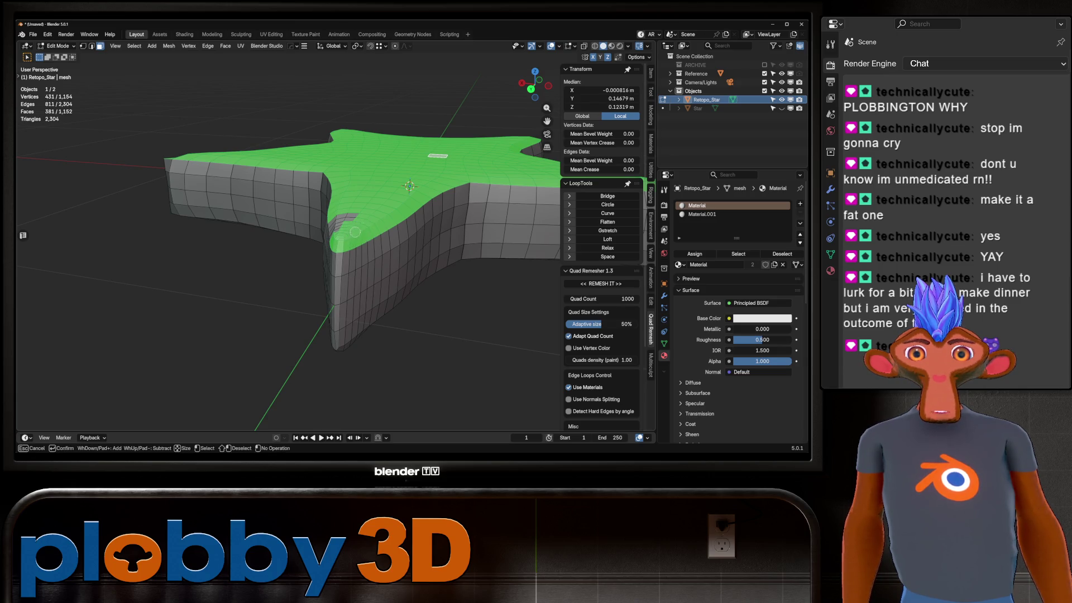
pyautogui.moveTo(344, 224); pyautogui.dragTo(329, 215, button='middle')
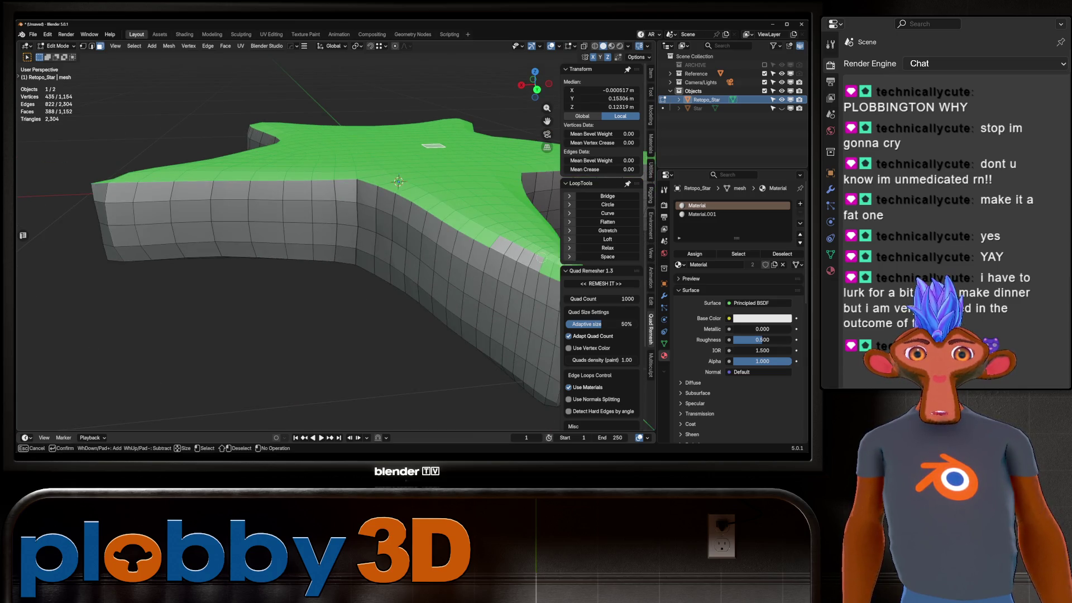
pyautogui.press('Escape')
pyautogui.scroll(-4, 489, 229)
pyautogui.moveTo(489, 230)
pyautogui.mouseDown(button='middle')
pyautogui.moveTo(457, 241)
pyautogui.moveTo(447, 190)
pyautogui.moveTo(450, 279)
pyautogui.moveTo(410, 346)
pyautogui.mouseUp(button='middle')
pyautogui.hotkey('ctrl', 'shift', 'm')
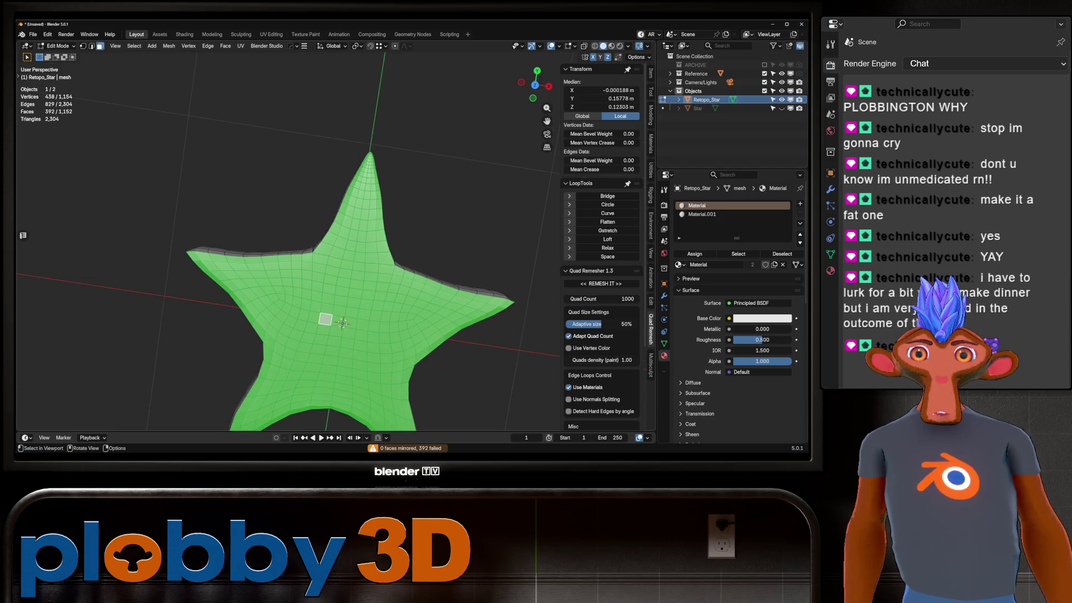
# Try Grid Fill on the selected top faces from Quick Favorites, then undo it.
pyautogui.press('q')
pyautogui.click(395, 320)
pyautogui.hotkey('ctrl', 'z')
# Inset the star's top faces, then switch to vertex select and shrink the selection.
pyautogui.press('i')
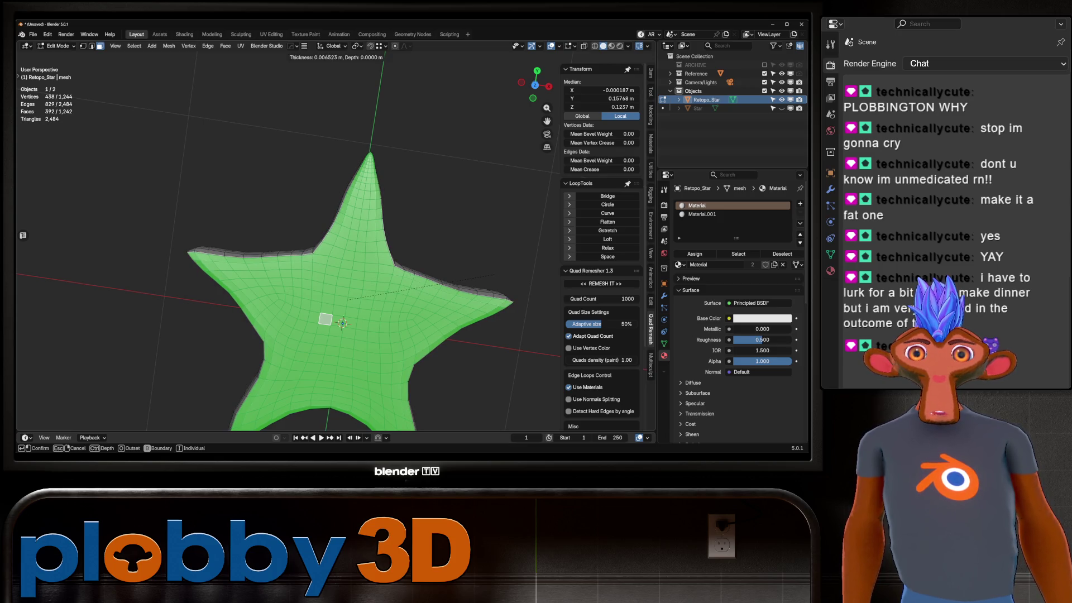
pyautogui.press('Escape')
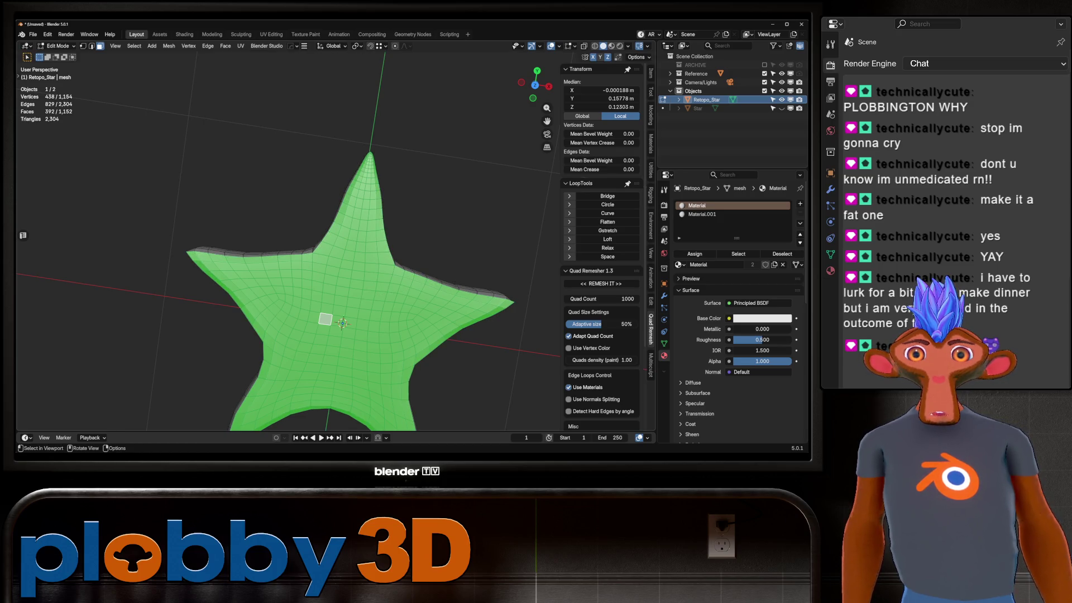
pyautogui.press('i')
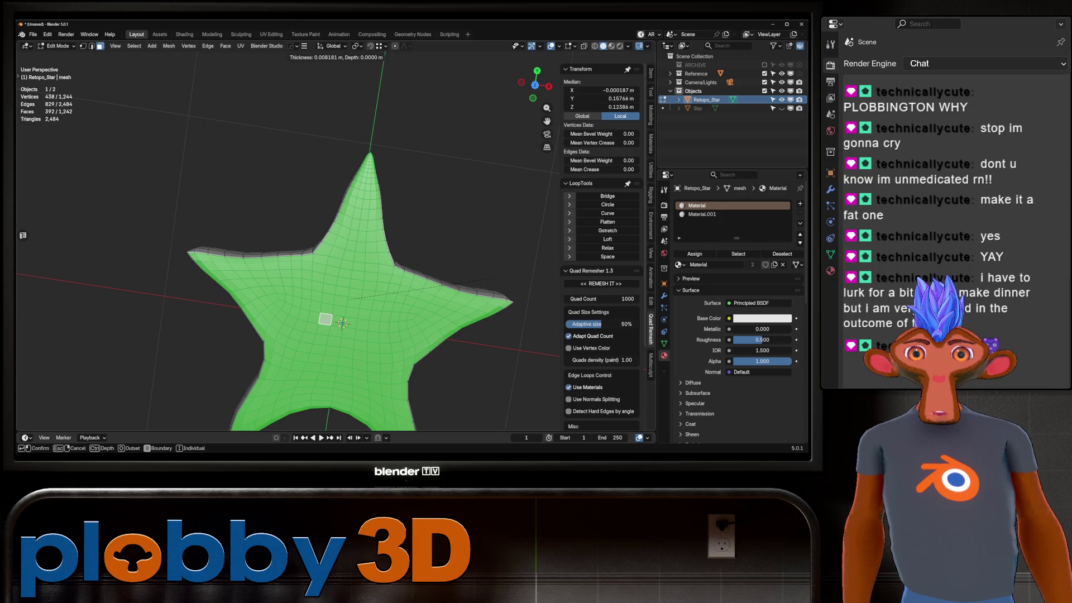
pyautogui.press('Return')
pyautogui.moveTo(335, 251); pyautogui.dragTo(363, 235, button='middle')
pyautogui.moveTo(320, 308); pyautogui.dragTo(391, 268, button='middle')
pyautogui.press('1')
pyautogui.press('ctrl+KP_Subtract')
# Smooth the selected vertices from Quick Favorites and switch briefly into Sculpt Mode.
pyautogui.press('q')
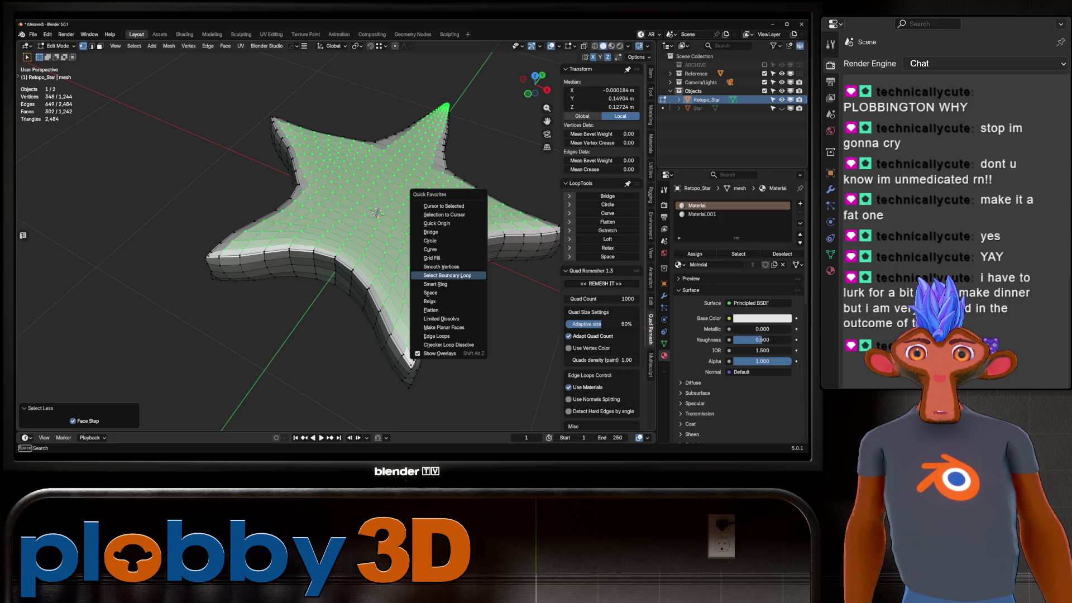
pyautogui.click(441, 266)
pyautogui.moveTo(441, 266); pyautogui.dragTo(446, 313, button='middle')
pyautogui.press('q')
pyautogui.click(413, 246)
pyautogui.moveTo(413, 246)
pyautogui.mouseDown(button='middle')
pyautogui.moveTo(321, 151)
pyautogui.moveTo(327, 106)
pyautogui.moveTo(330, 120)
pyautogui.mouseUp(button='middle')
# Select two face loops around the star's sides and squash them vertically along Z.
pyautogui.press('Tab')
pyautogui.press('3')
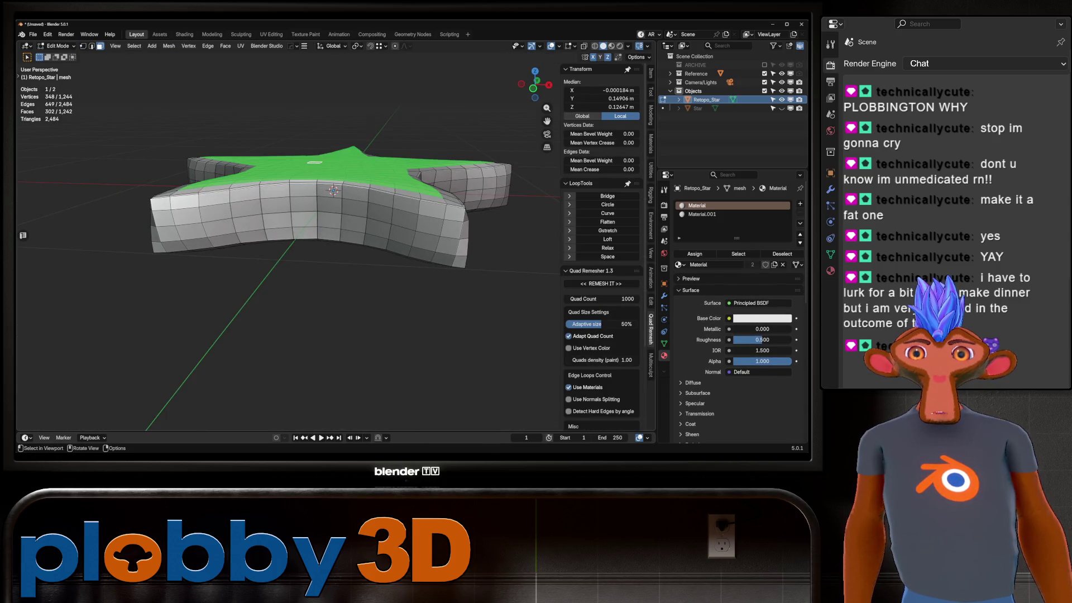
pyautogui.keyDown('alt'); pyautogui.click(240, 229); pyautogui.keyUp('alt')
pyautogui.keyDown('alt'); pyautogui.keyDown('shift'); pyautogui.click(168, 221); pyautogui.keyUp('shift'); pyautogui.keyUp('alt')
pyautogui.moveTo(167, 220)
pyautogui.mouseDown(button='middle')
pyautogui.moveTo(168, 251)
pyautogui.moveTo(195, 253)
pyautogui.mouseUp(button='middle')
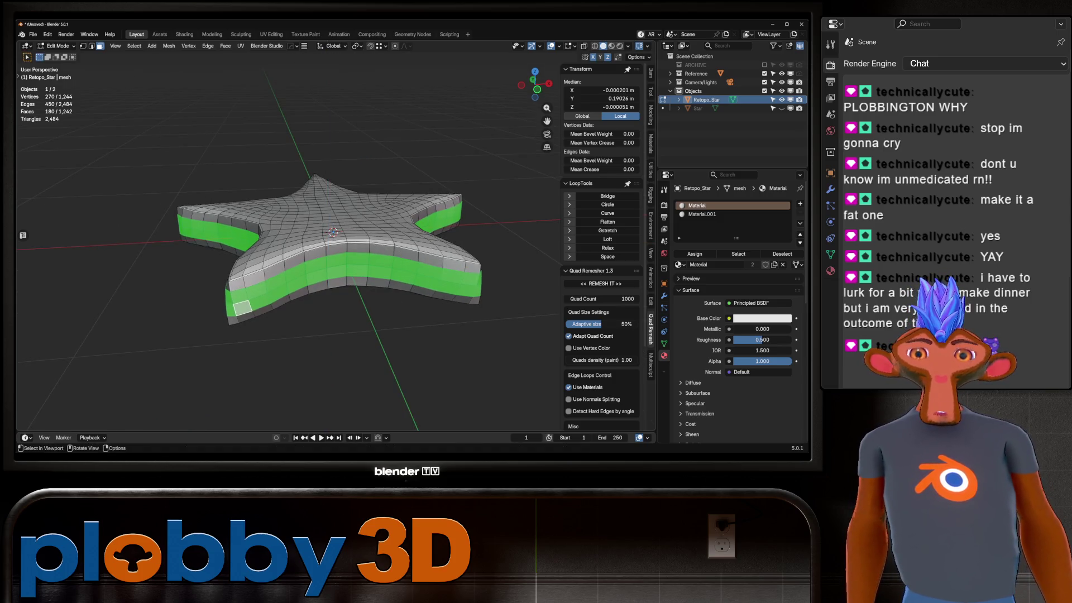
pyautogui.press('s')
pyautogui.press('z')
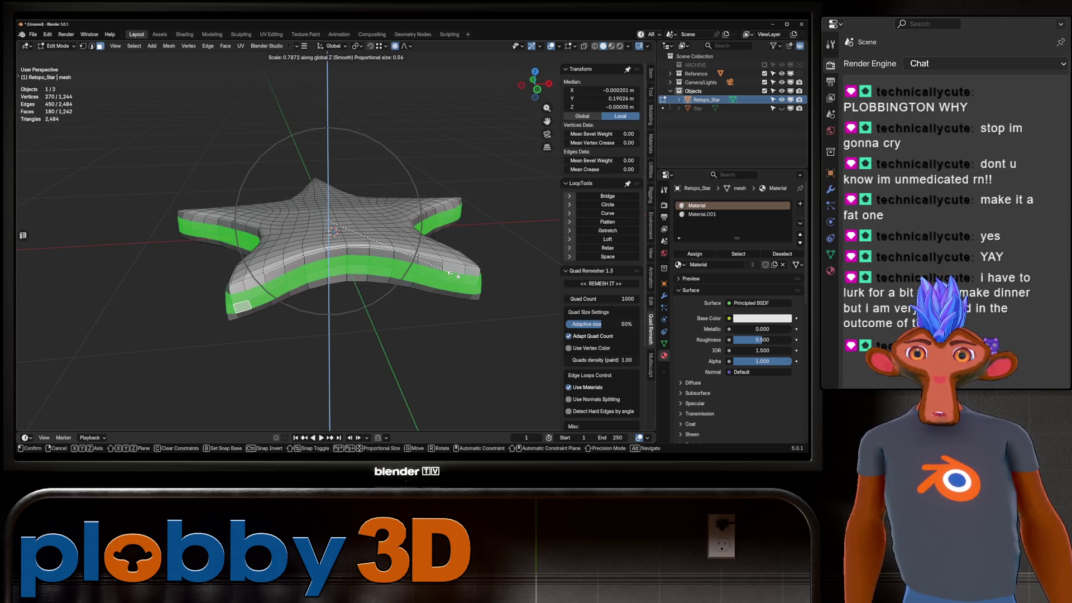
pyautogui.scroll(5, 430, 271)
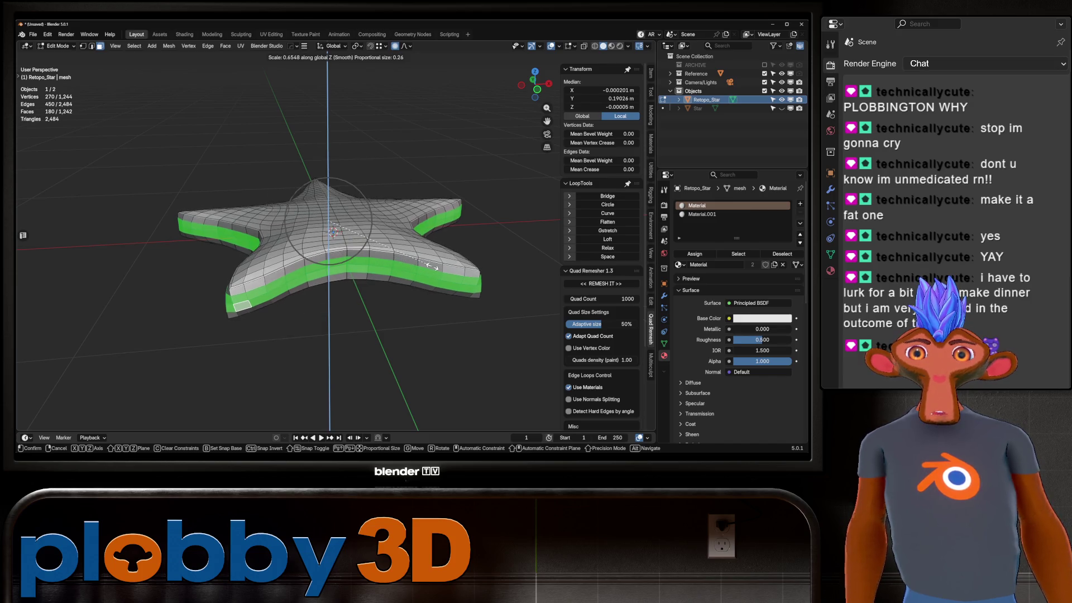
pyautogui.click(439, 271)
# Try scaling the side band horizontally with height locked, then cancel.
pyautogui.moveTo(439, 270)
pyautogui.mouseDown(button='middle')
pyautogui.moveTo(502, 267)
pyautogui.moveTo(519, 236)
pyautogui.mouseUp(button='middle')
pyautogui.press('s')
pyautogui.hotkey('shift', 'z')
pyautogui.scroll(8, 520, 235)
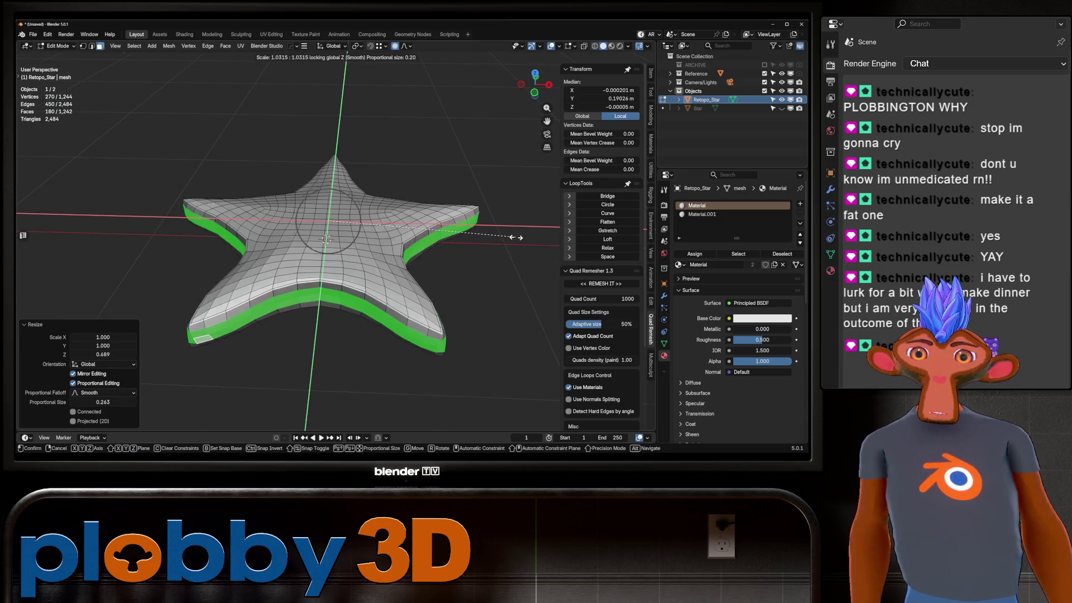
pyautogui.scroll(11, 520, 236)
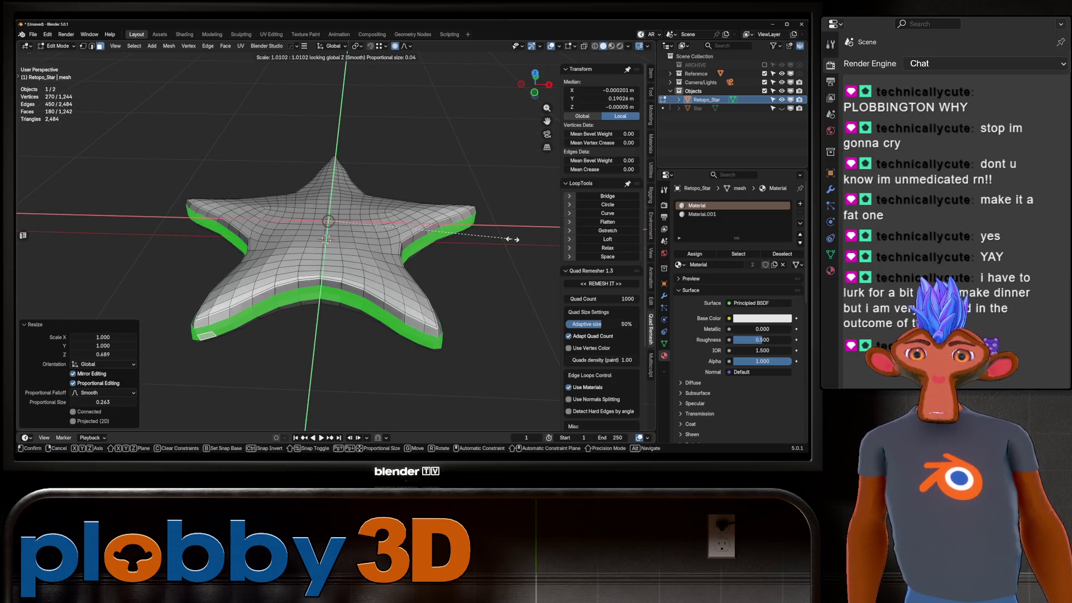
pyautogui.press('Escape')
# Narrow the selection to the middle side edge loop and fatten it outward with Shrink/Fatten.
pyautogui.press('ctrl+KP_Subtract')
pyautogui.hotkey('ctrl', 'z')
pyautogui.press('2')
pyautogui.press('ctrl+KP_Subtract')
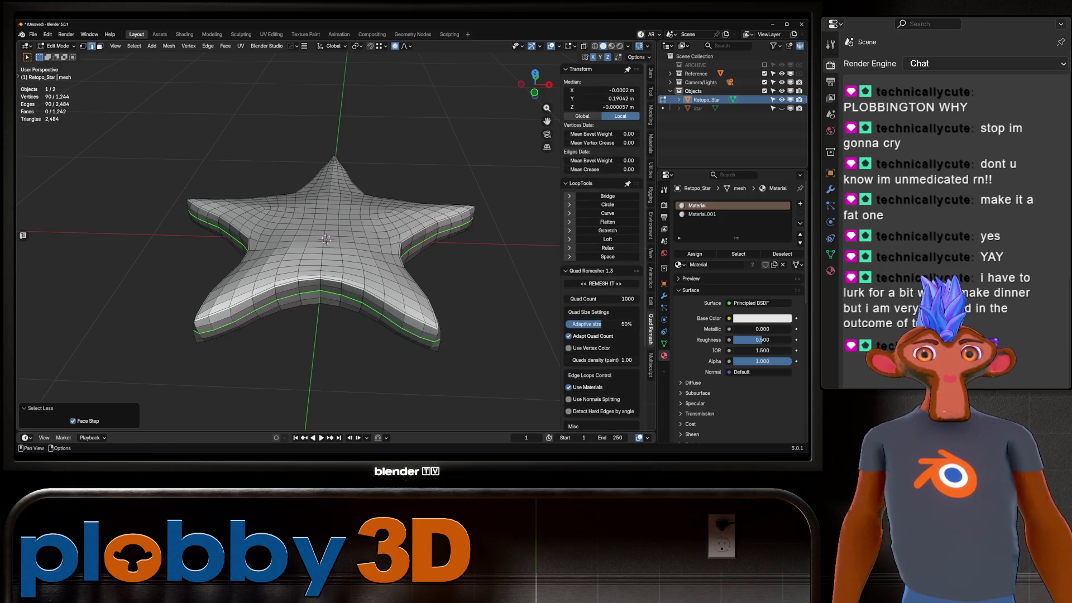
pyautogui.moveTo(519, 358); pyautogui.dragTo(531, 279, button='middle')
pyautogui.hotkey('alt', 's')
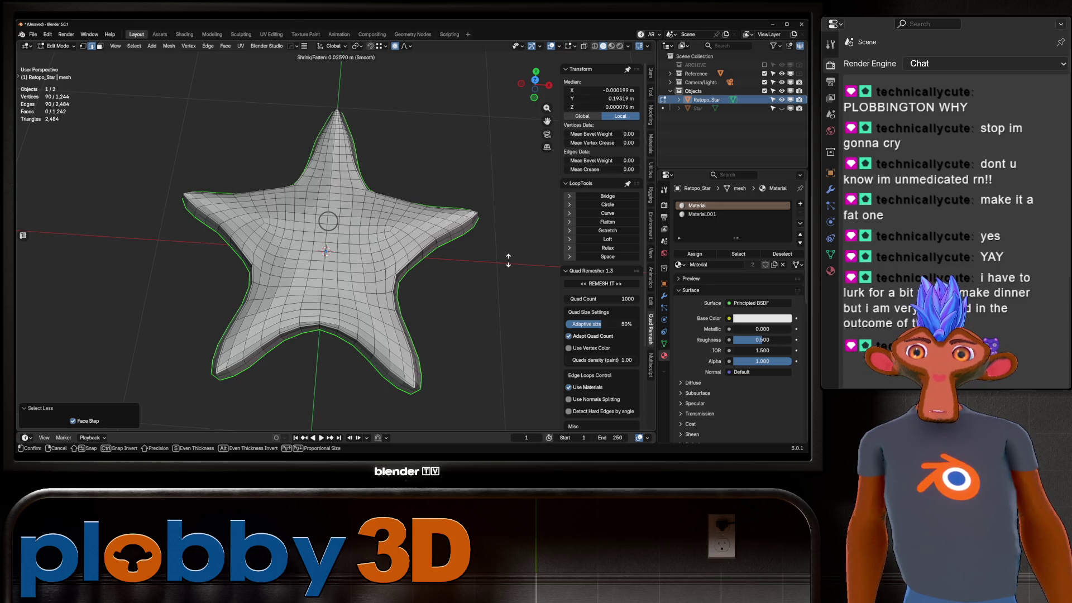
pyautogui.click(508, 260)
# Bevel the rim edge loop, then return to Sculpt Mode.
pyautogui.hotkey('ctrl', 'Tab')
pyautogui.moveTo(290, 234); pyautogui.dragTo(290, 173, button='middle')
pyautogui.press('Tab')
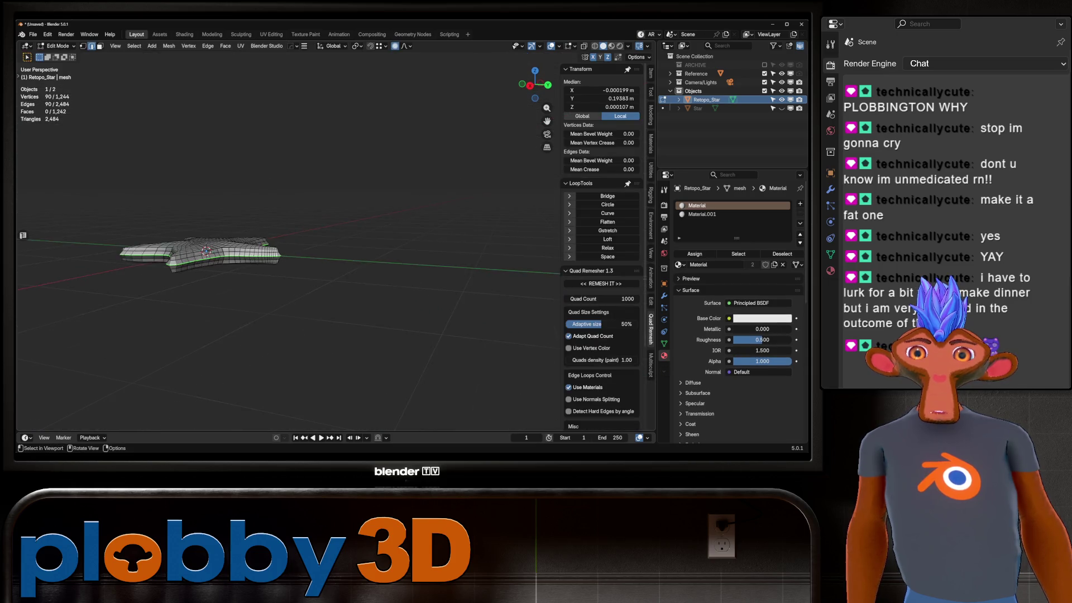
pyautogui.scroll(5, 201, 254)
pyautogui.hotkey('ctrl', 'b')
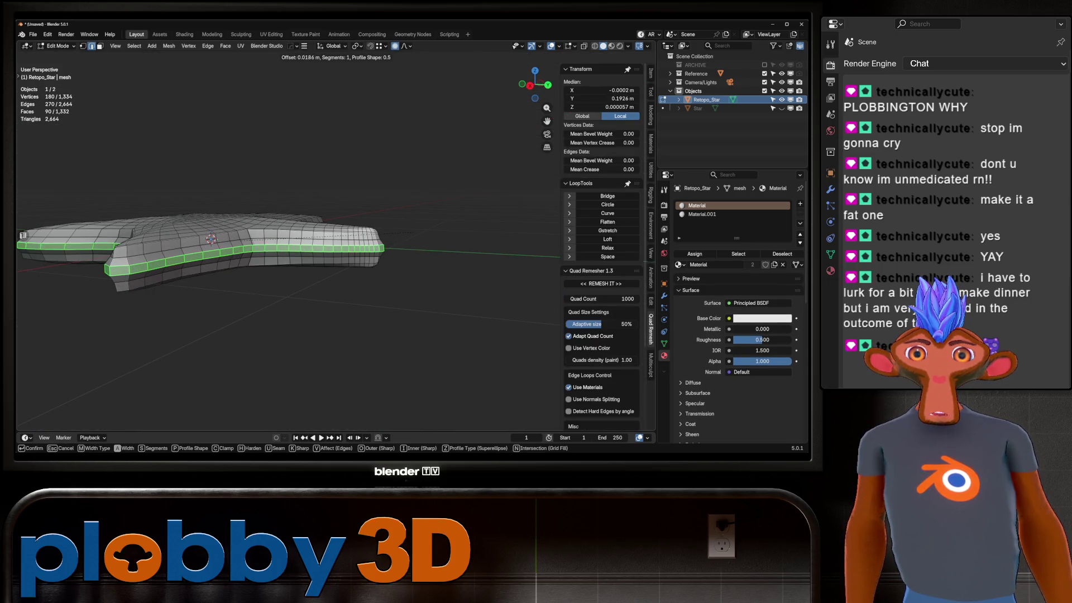
pyautogui.press('Return')
pyautogui.hotkey('ctrl', 'Tab')
pyautogui.moveTo(228, 201)
pyautogui.mouseDown(button='middle')
pyautogui.moveTo(227, 231)
pyautogui.moveTo(268, 248)
pyautogui.mouseUp(button='middle')
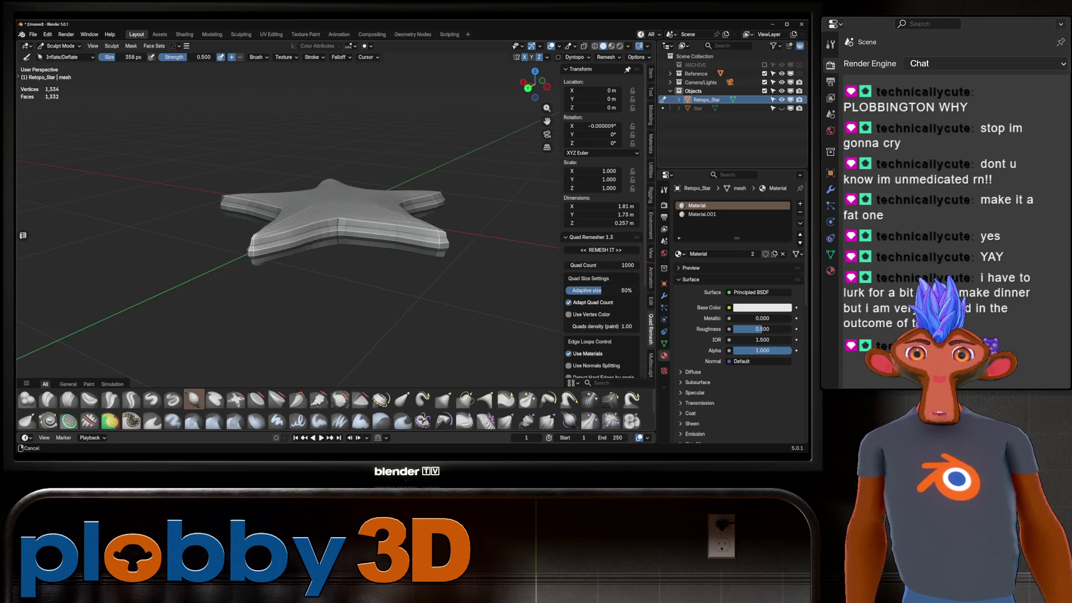
# Inflate the star's lower arm, body and centre with the Inflate/Deflate brush.
pyautogui.moveTo(234, 338)
pyautogui.mouseDown(button='middle')
pyautogui.moveTo(279, 313)
pyautogui.moveTo(352, 241)
pyautogui.moveTo(341, 256)
pyautogui.moveTo(275, 270)
pyautogui.moveTo(271, 244)
pyautogui.moveTo(248, 240)
pyautogui.mouseUp(button='middle')
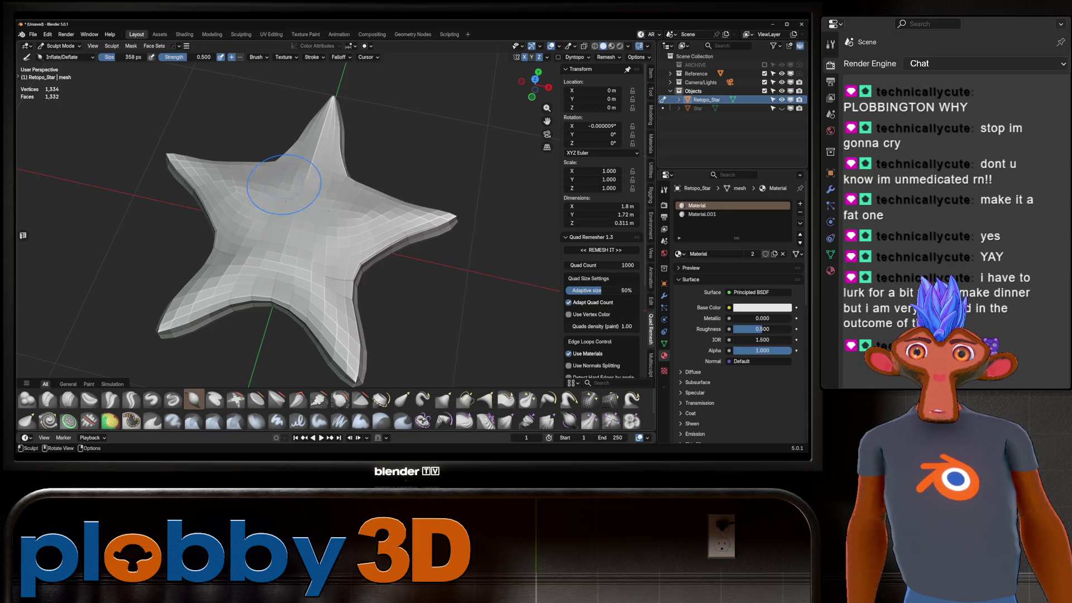
pyautogui.moveTo(287, 238); pyautogui.dragTo(270, 285)
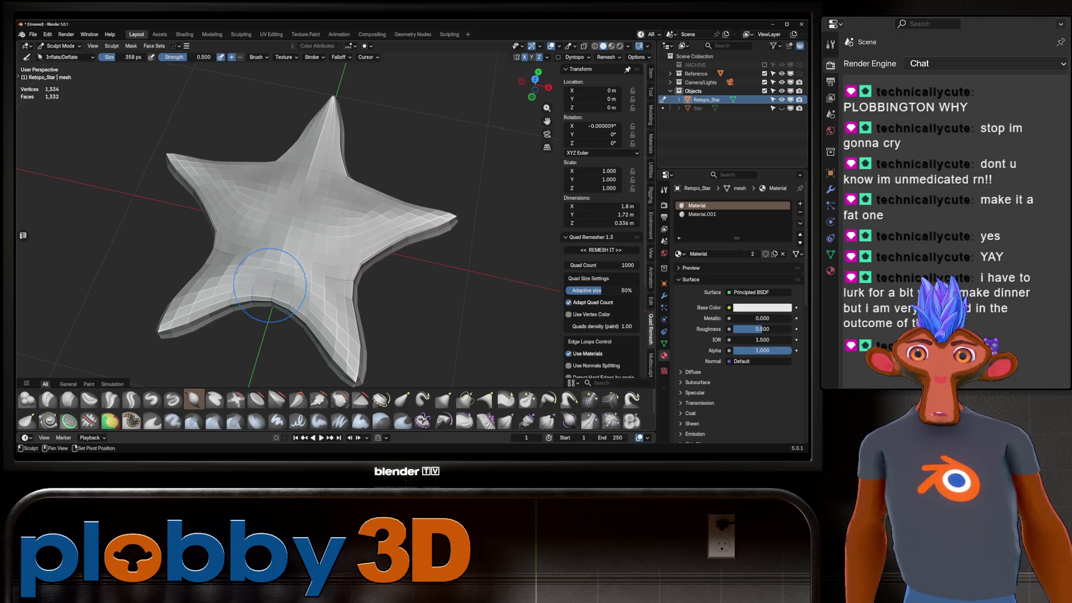
pyautogui.moveTo(270, 285); pyautogui.dragTo(350, 254, button='middle')
pyautogui.moveTo(350, 254)
pyautogui.mouseDown()
pyautogui.moveTo(344, 288)
pyautogui.moveTo(386, 321)
pyautogui.mouseUp()
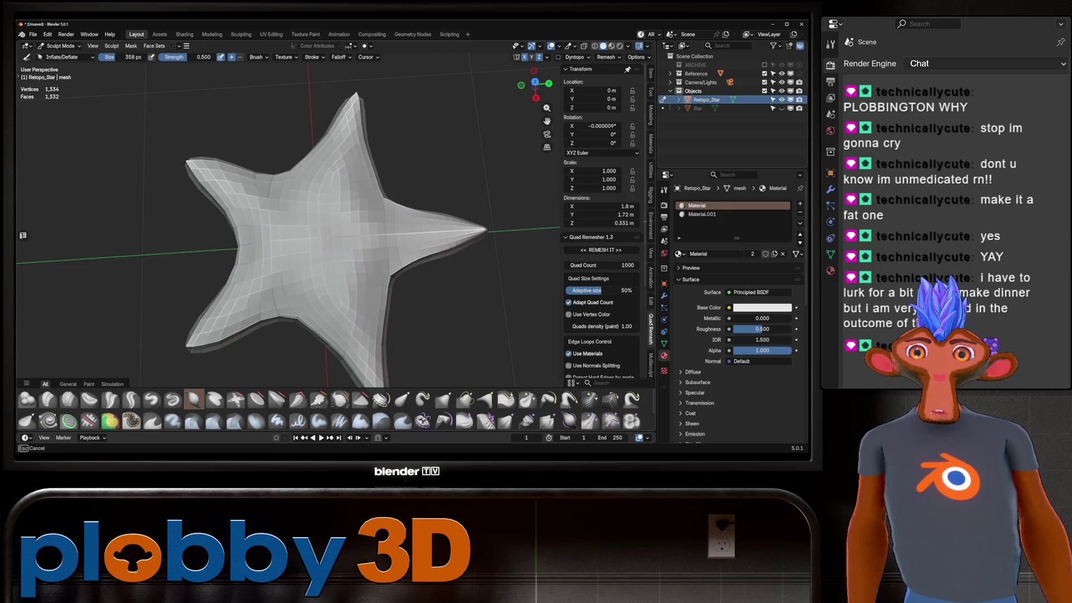
pyautogui.moveTo(284, 254); pyautogui.dragTo(277, 258)
pyautogui.moveTo(277, 258)
pyautogui.mouseDown(button='middle')
pyautogui.moveTo(311, 242)
pyautogui.moveTo(273, 252)
pyautogui.mouseUp(button='middle')
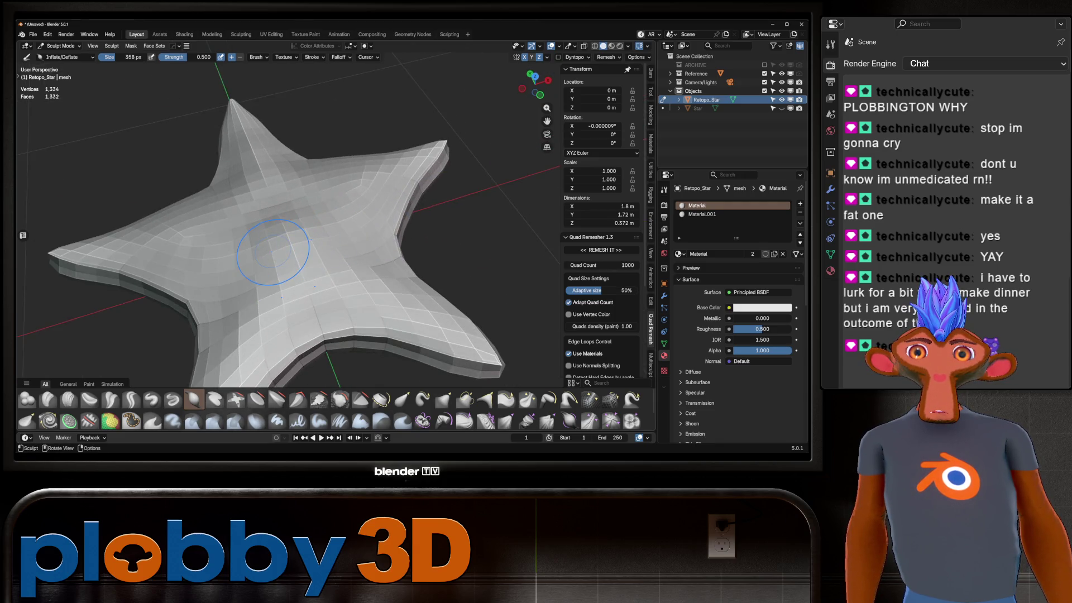
pyautogui.moveTo(235, 239); pyautogui.dragTo(234, 219)
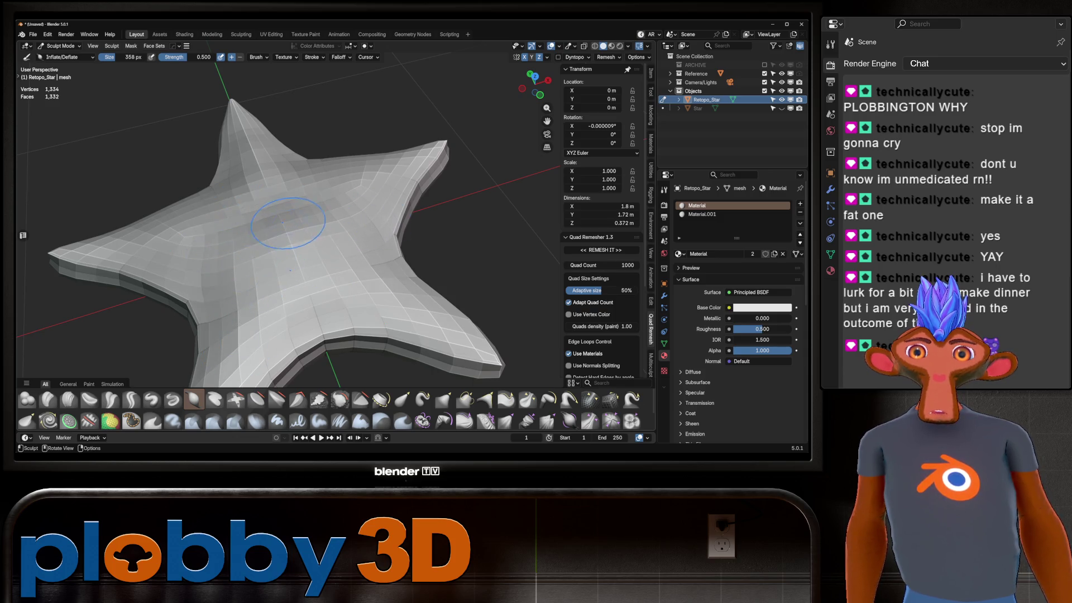
pyautogui.moveTo(289, 223); pyautogui.dragTo(301, 195, button='middle')
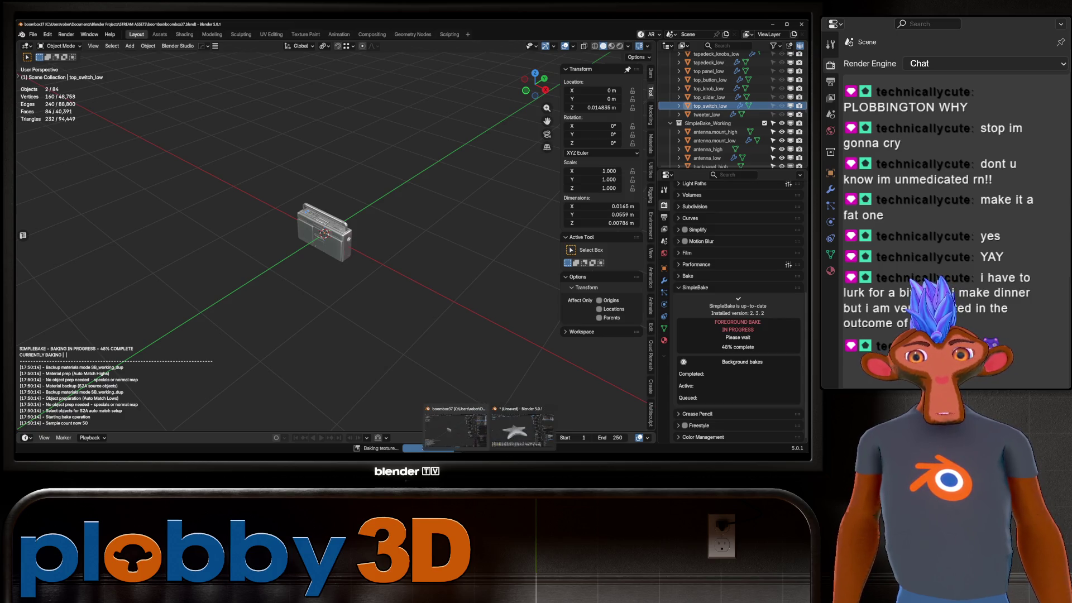
# Bring the unsaved star window to the front and orbit to a near top-down view.
pyautogui.click(522, 427)
pyautogui.moveTo(344, 223)
pyautogui.mouseDown(button='middle')
pyautogui.moveTo(356, 297)
pyautogui.moveTo(347, 277)
pyautogui.moveTo(291, 283)
pyautogui.moveTo(281, 266)
pyautogui.mouseUp(button='middle')
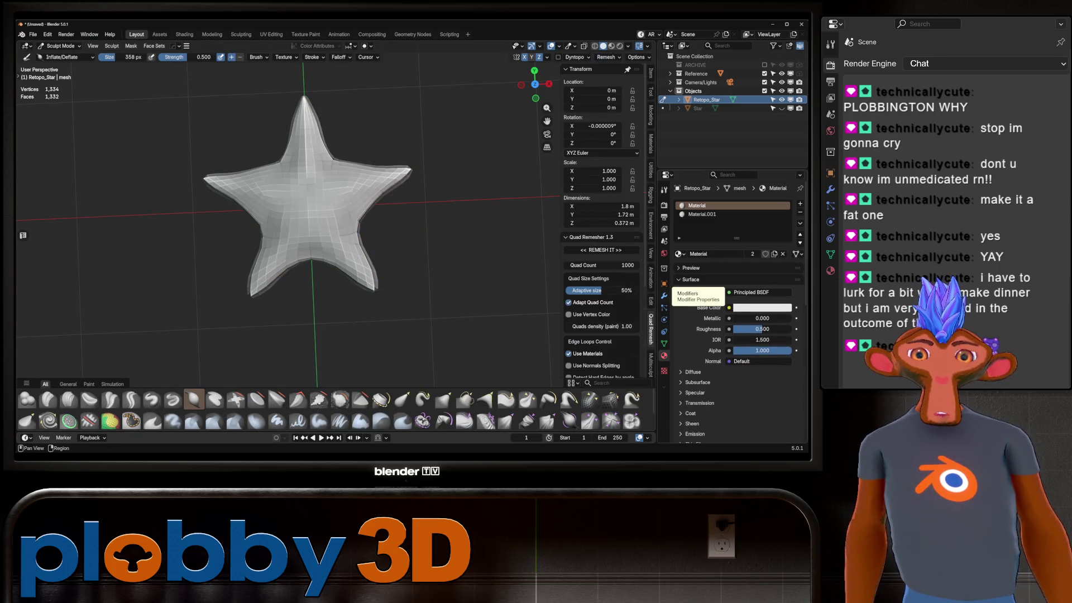
# Subdivide the star mesh one level to 21,312 vertices and orbit to inspect it.
pyautogui.hotkey('ctrl', '1')
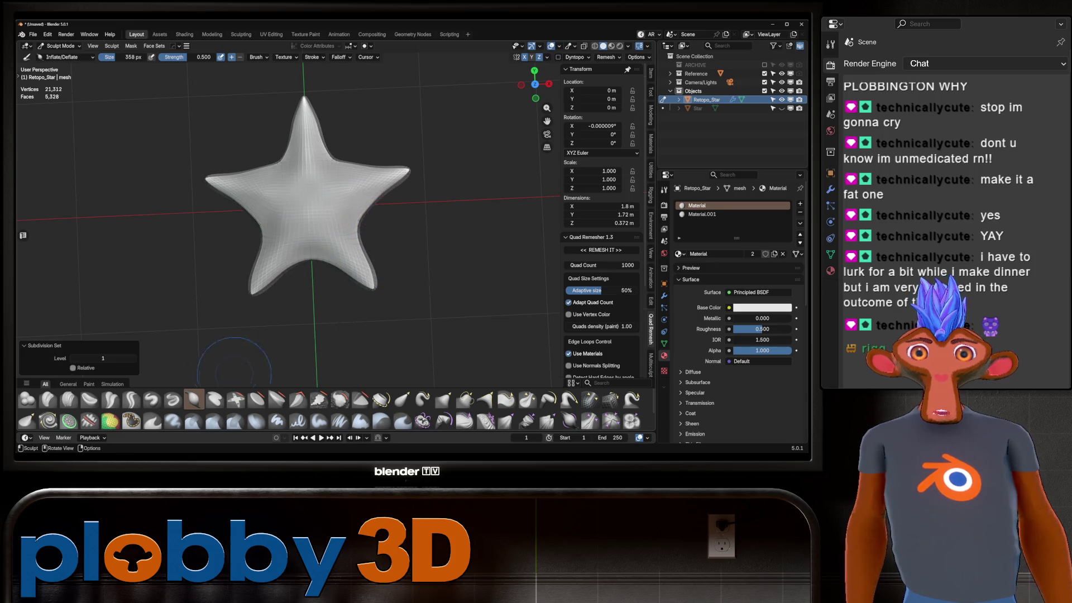
pyautogui.moveTo(212, 240)
pyautogui.mouseDown(button='middle')
pyautogui.moveTo(347, 260)
pyautogui.moveTo(386, 279)
pyautogui.mouseUp(button='middle')
pyautogui.moveTo(525, 353); pyautogui.dragTo(346, 334, button='middle')
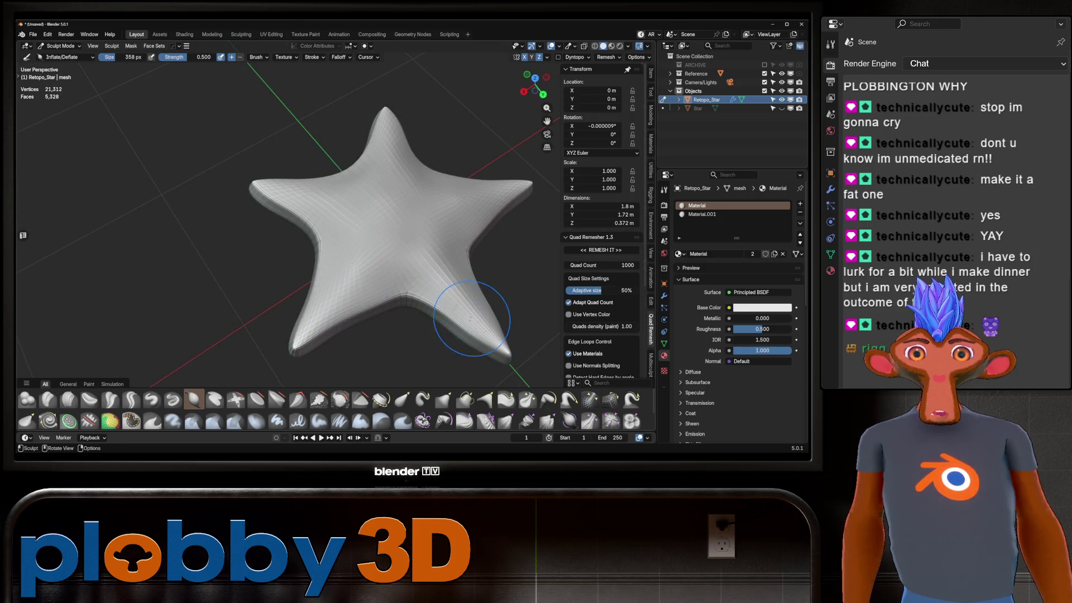
pyautogui.moveTo(472, 319); pyautogui.dragTo(402, 312, button='middle')
pyautogui.scroll(-5, 437, 311)
pyautogui.moveTo(357, 268)
pyautogui.mouseDown(button='middle')
pyautogui.moveTo(339, 244)
pyautogui.moveTo(363, 232)
pyautogui.moveTo(302, 236)
pyautogui.mouseUp(button='middle')
pyautogui.scroll(8, 339, 244)
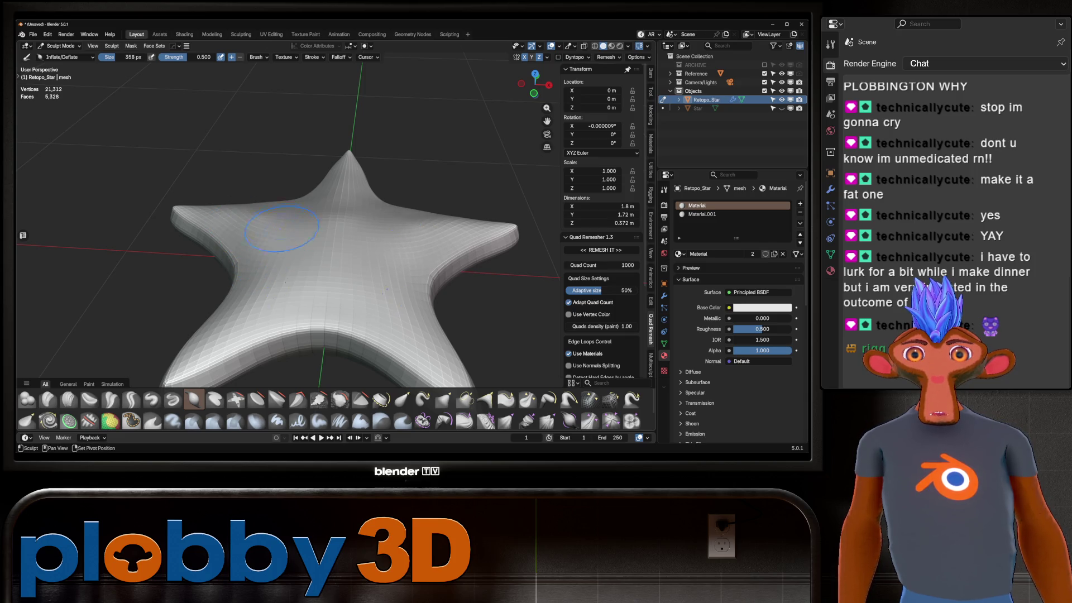
pyautogui.moveTo(323, 256)
pyautogui.mouseDown(button='middle')
pyautogui.moveTo(311, 363)
pyautogui.moveTo(246, 386)
pyautogui.mouseUp(button='middle')
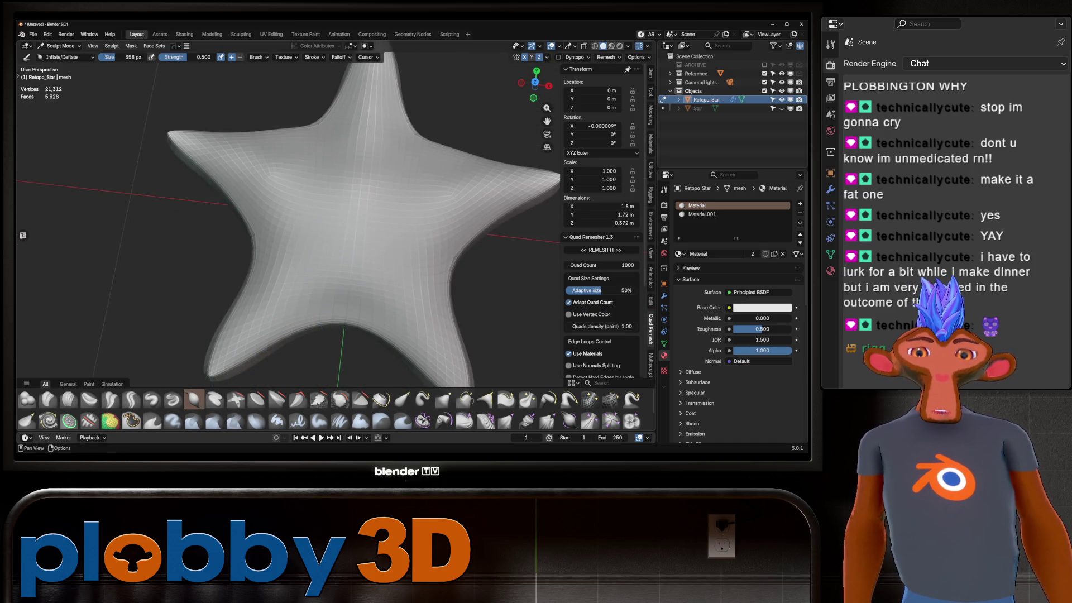
pyautogui.click(110, 400)
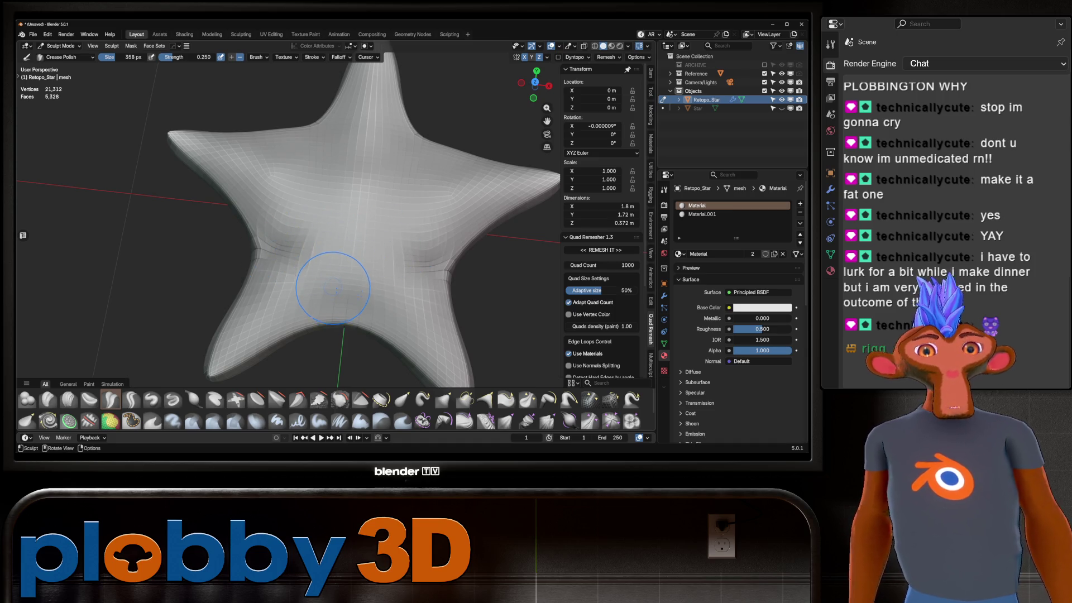
# Crease the lower and upper-left areas, then pull the top arm tip with an enlarged Grab brush.
pyautogui.moveTo(334, 289); pyautogui.dragTo(344, 285)
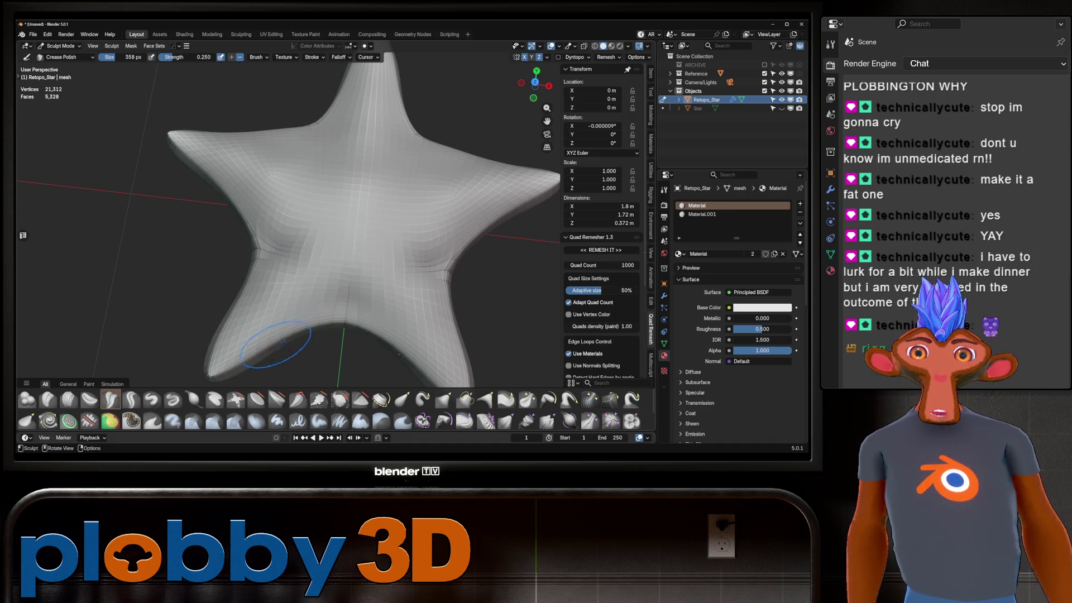
pyautogui.moveTo(314, 169); pyautogui.dragTo(286, 132)
pyautogui.hotkey('shift', 't')
pyautogui.press('f')
pyautogui.click(347, 63)
pyautogui.moveTo(293, 130); pyautogui.dragTo(292, 140)
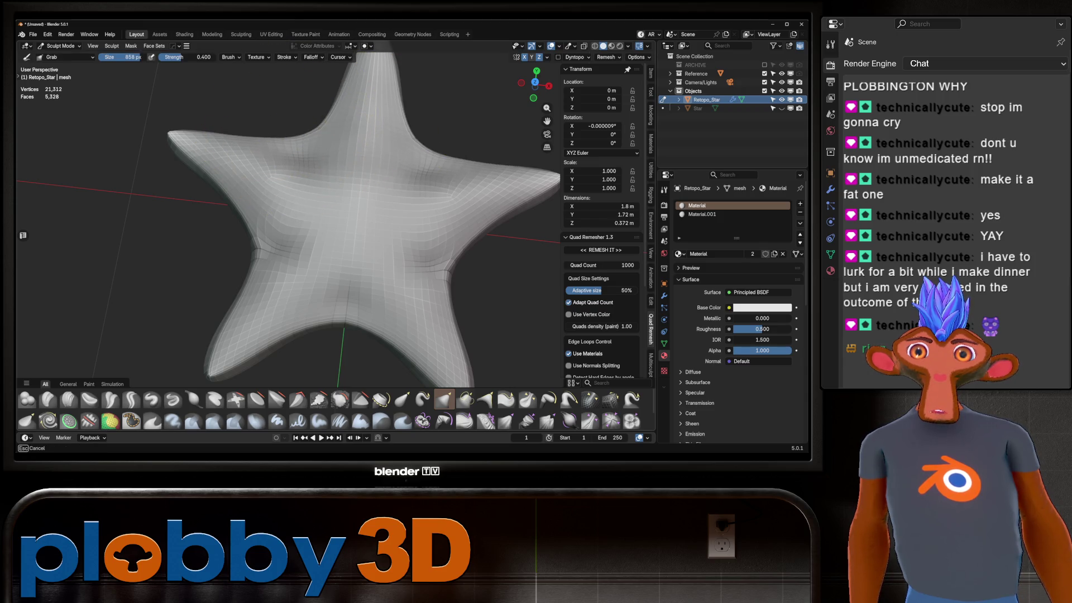
# Puff up the star's centre with the Inflate/Deflate brush.
pyautogui.keyDown('shift'); pyautogui.moveTo(291, 139); pyautogui.dragTo(268, 179, button='middle'); pyautogui.keyUp('shift')
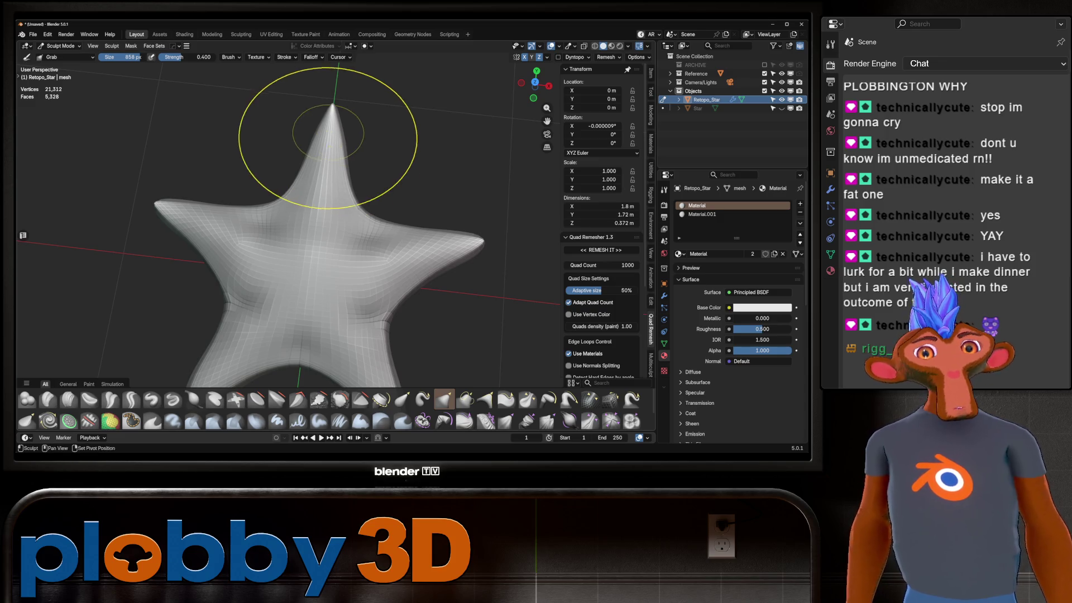
pyautogui.scroll(-2, 340, 185)
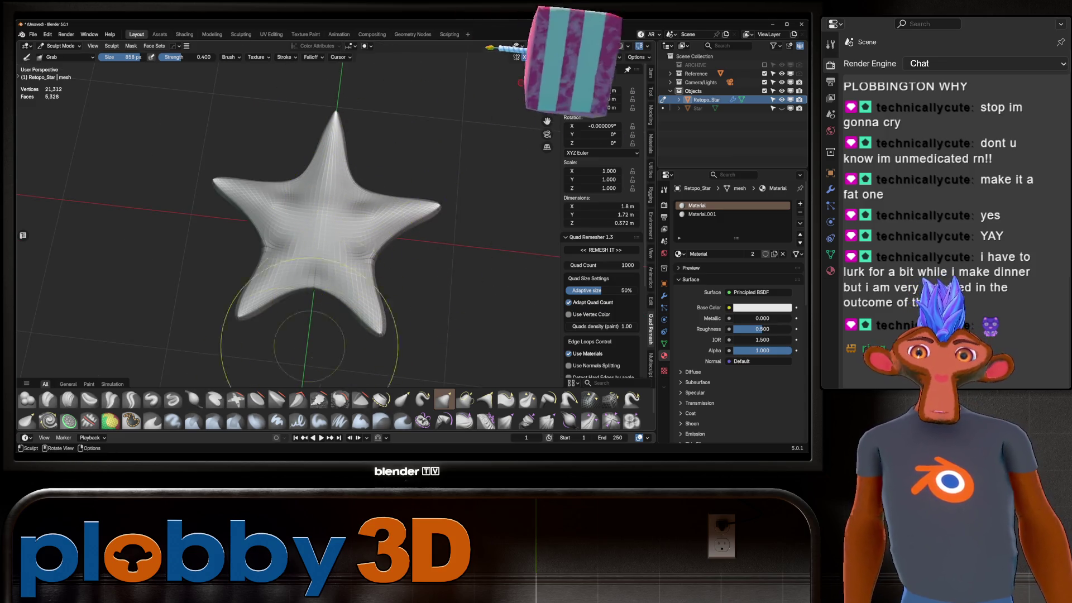
pyautogui.click(193, 399)
pyautogui.moveTo(335, 329)
pyautogui.mouseDown(button='middle')
pyautogui.moveTo(391, 313)
pyautogui.moveTo(311, 359)
pyautogui.moveTo(335, 185)
pyautogui.moveTo(335, 223)
pyautogui.moveTo(319, 191)
pyautogui.moveTo(340, 233)
pyautogui.mouseUp(button='middle')
pyautogui.scroll(4, 318, 191)
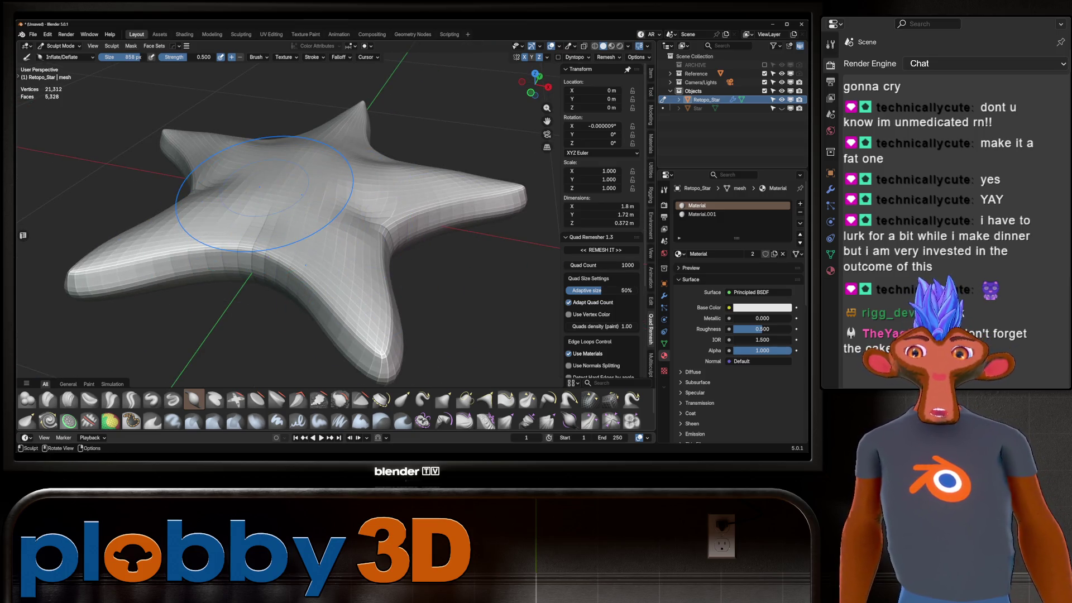
pyautogui.scroll(-3, 264, 192)
pyautogui.moveTo(264, 192); pyautogui.dragTo(312, 209, button='middle')
pyautogui.moveTo(312, 234); pyautogui.dragTo(368, 188, button='middle')
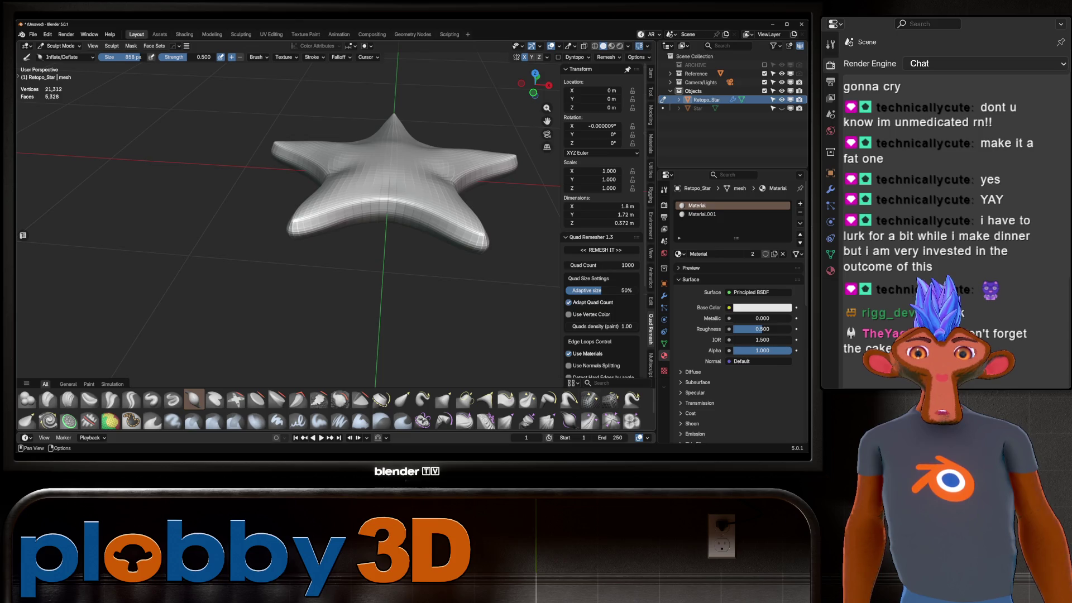
pyautogui.click(610, 399)
# Shrink the Relax Slide brush radius and turn on the wireframe overlay via Quick Favorites.
pyautogui.press('f')
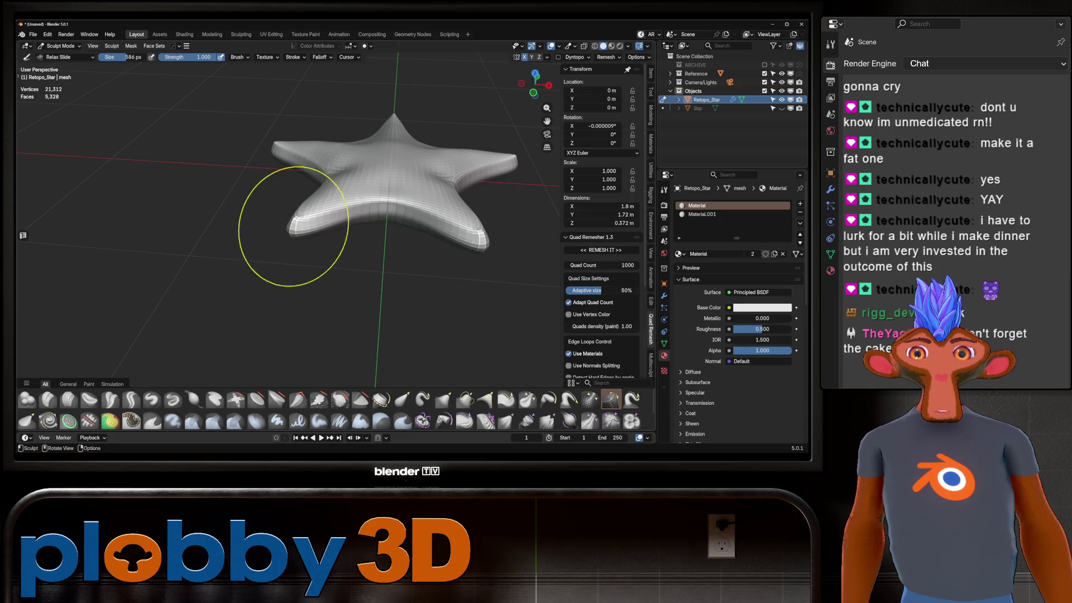
pyautogui.press('q')
pyautogui.click(366, 277)
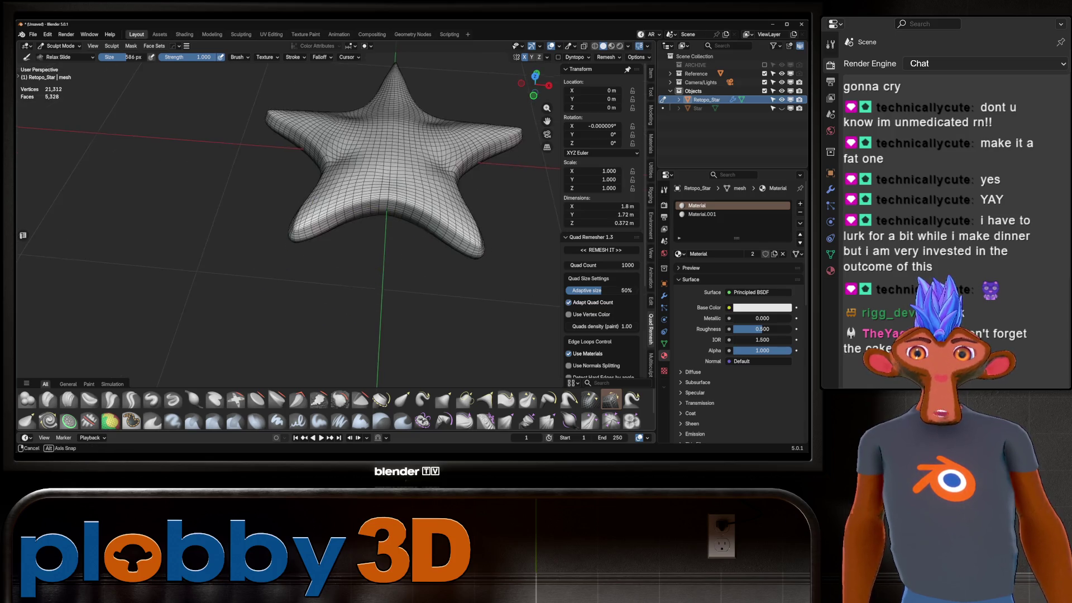
# Orbit around the star to inspect the evenly spaced quad grid across the arms.
pyautogui.moveTo(361, 190); pyautogui.dragTo(390, 225, button='middle')
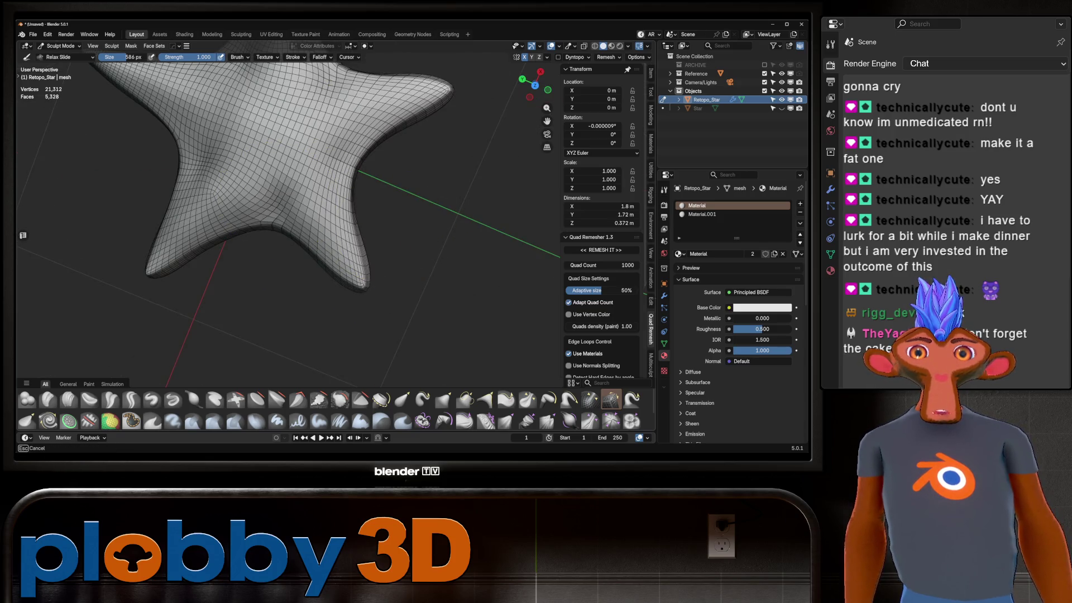
pyautogui.keyDown('shift'); pyautogui.moveTo(354, 263); pyautogui.dragTo(503, 279, button='middle'); pyautogui.keyUp('shift')
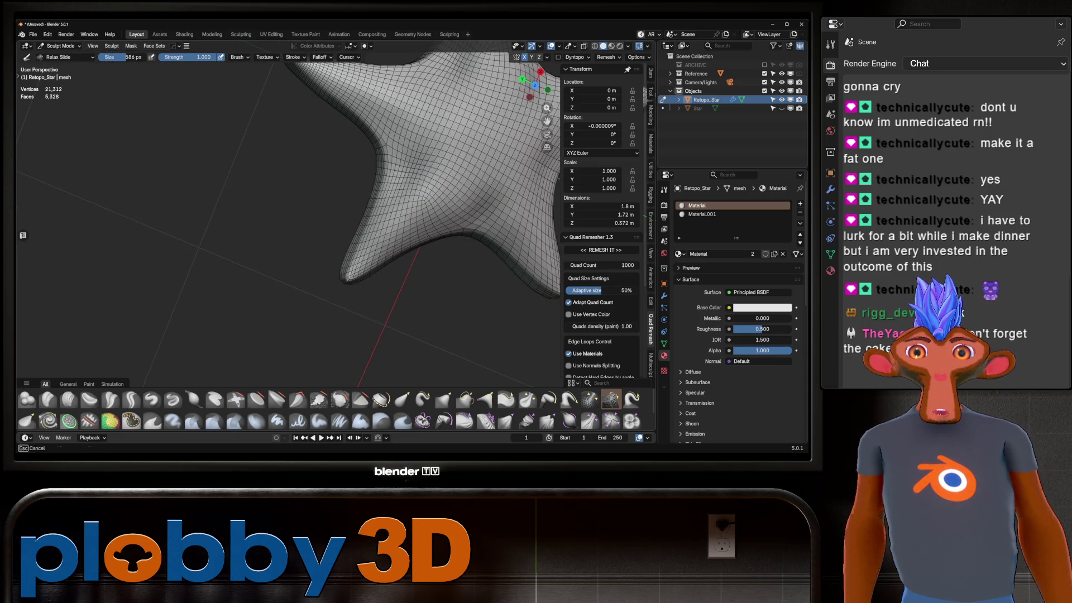
pyautogui.moveTo(323, 282)
pyautogui.mouseDown(button='middle')
pyautogui.moveTo(321, 241)
pyautogui.moveTo(229, 246)
pyautogui.mouseUp(button='middle')
pyautogui.scroll(-3, 391, 201)
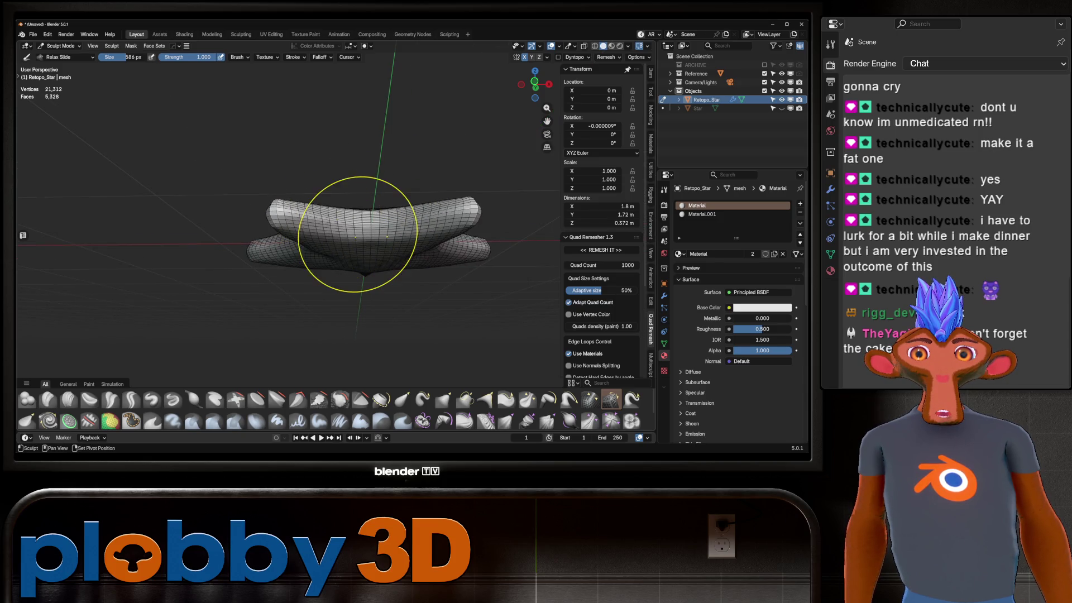
pyautogui.moveTo(462, 221)
pyautogui.mouseDown(button='middle')
pyautogui.moveTo(394, 299)
pyautogui.moveTo(443, 203)
pyautogui.moveTo(428, 180)
pyautogui.mouseUp(button='middle')
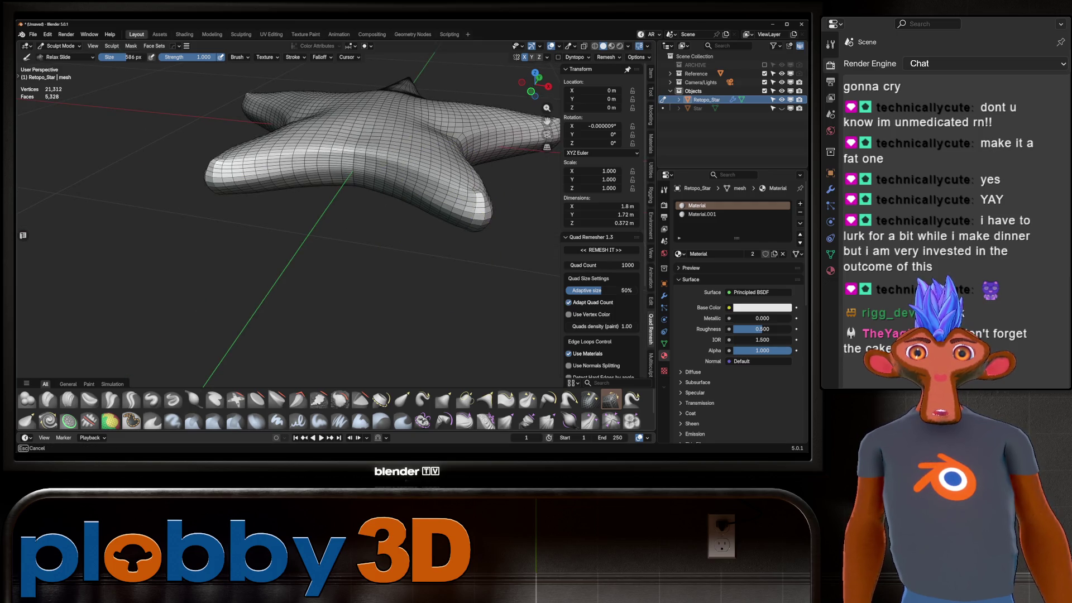
pyautogui.moveTo(353, 160)
pyautogui.mouseDown(button='middle')
pyautogui.moveTo(494, 189)
pyautogui.moveTo(473, 137)
pyautogui.moveTo(425, 140)
pyautogui.moveTo(402, 84)
pyautogui.mouseUp(button='middle')
pyautogui.moveTo(375, 231)
pyautogui.mouseDown(button='middle')
pyautogui.moveTo(377, 313)
pyautogui.moveTo(379, 256)
pyautogui.moveTo(430, 215)
pyautogui.moveTo(408, 245)
pyautogui.mouseUp(button='middle')
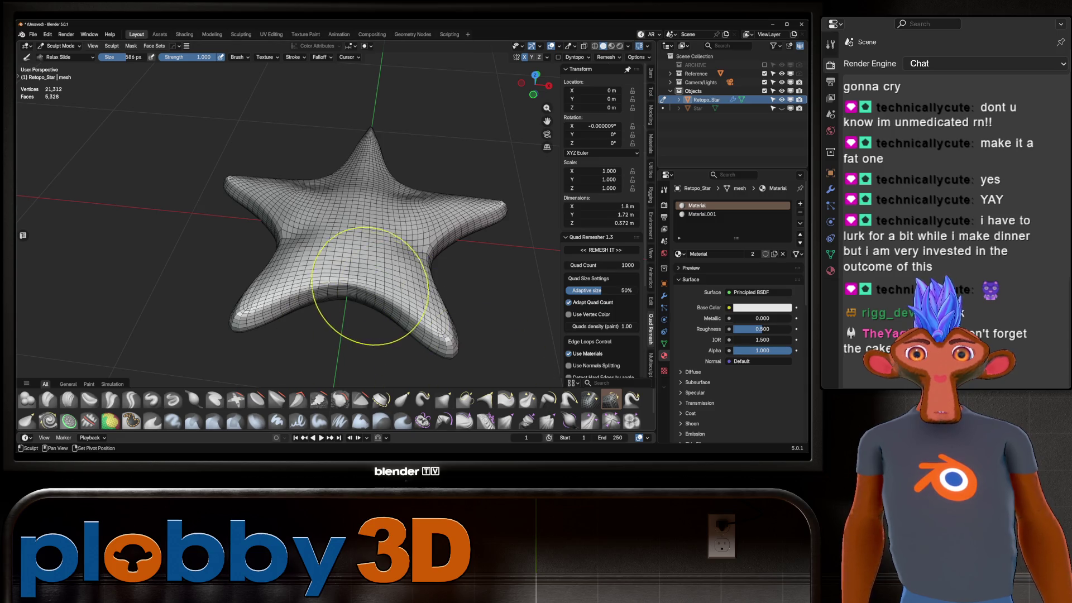
pyautogui.click(194, 399)
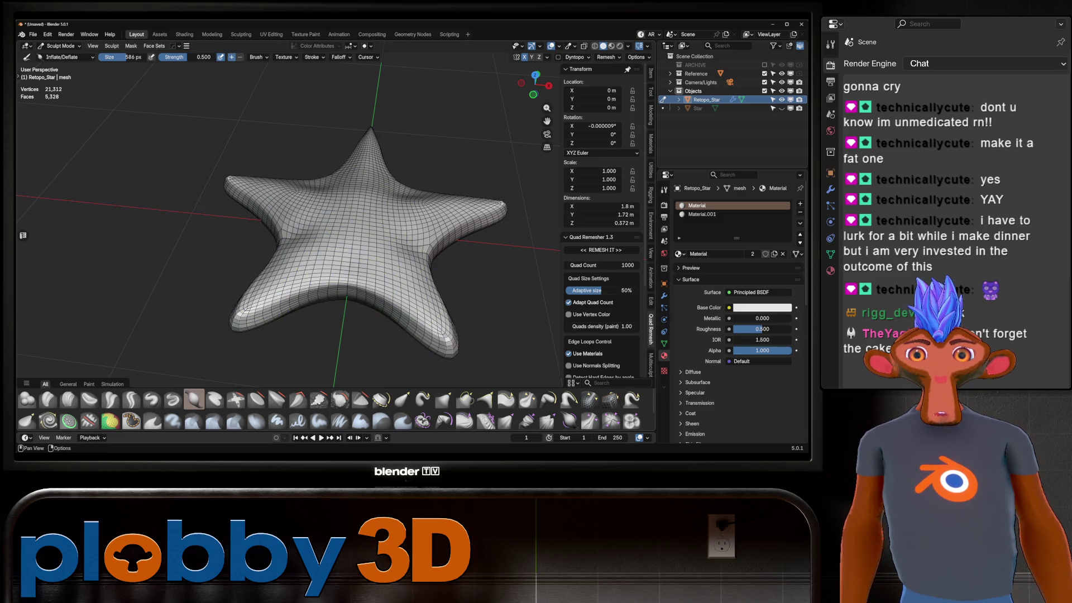
# Hide the wireframe overlay and inflate the notch between the lower arms with a 274 px brush.
pyautogui.press('q')
pyautogui.click(284, 268)
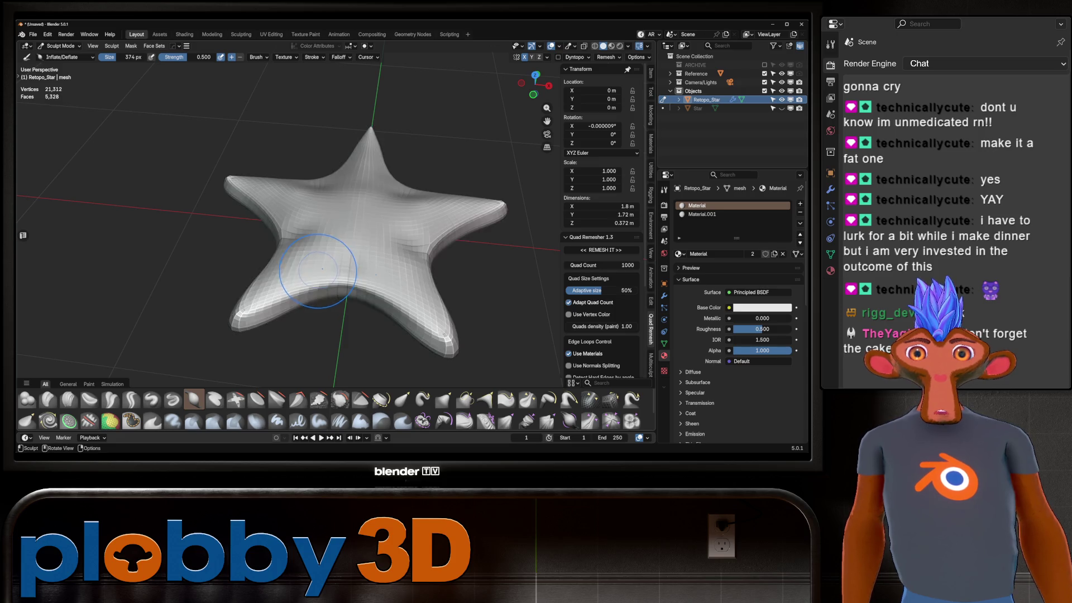
pyautogui.press('q')
pyautogui.moveTo(314, 201); pyautogui.dragTo(349, 260, button='middle')
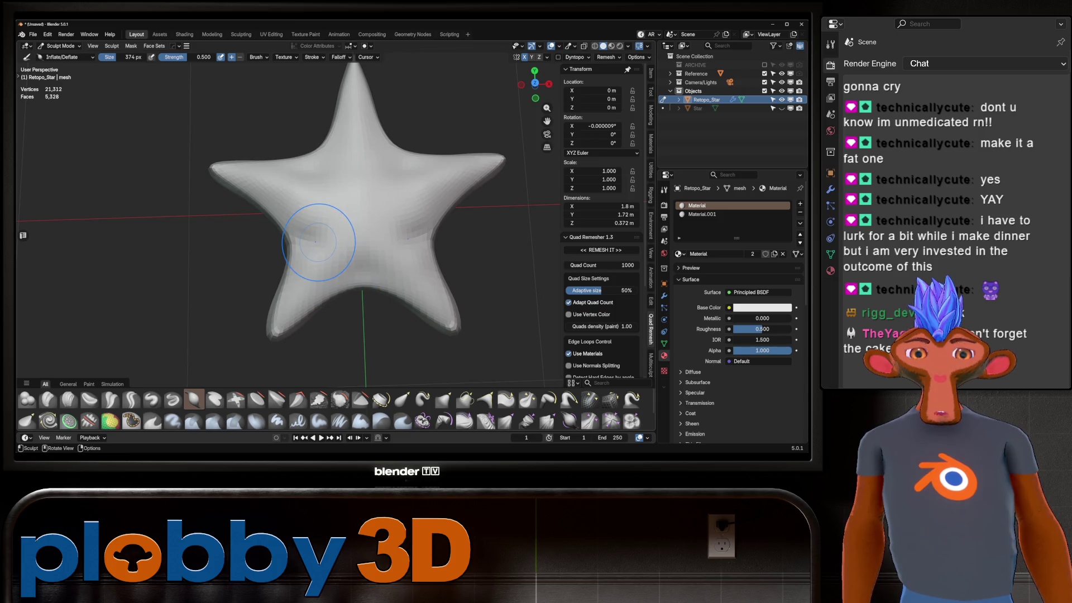
pyautogui.scroll(3, 351, 260)
pyautogui.press('f')
pyautogui.moveTo(310, 302)
pyautogui.mouseDown()
pyautogui.moveTo(305, 279)
pyautogui.moveTo(302, 305)
pyautogui.moveTo(315, 306)
pyautogui.moveTo(291, 316)
pyautogui.mouseUp()
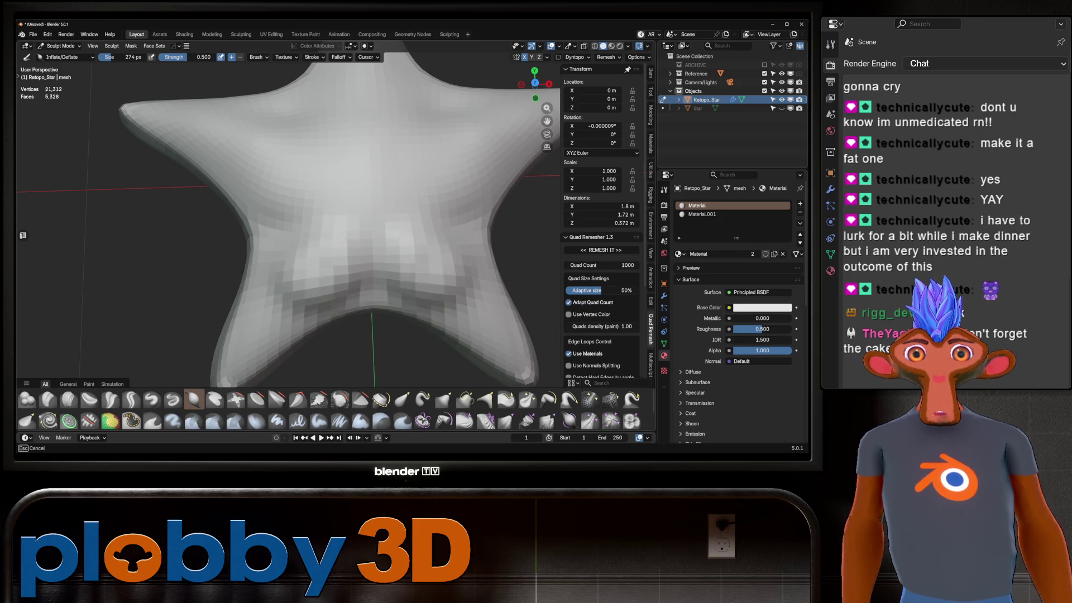
pyautogui.moveTo(315, 318); pyautogui.dragTo(280, 340)
# Pinch the notch, then pull it into shape with Grab and enlarge the brush to 422 px.
pyautogui.moveTo(391, 280)
pyautogui.mouseDown(button='middle')
pyautogui.moveTo(352, 256)
pyautogui.moveTo(402, 284)
pyautogui.moveTo(560, 279)
pyautogui.mouseUp(button='middle')
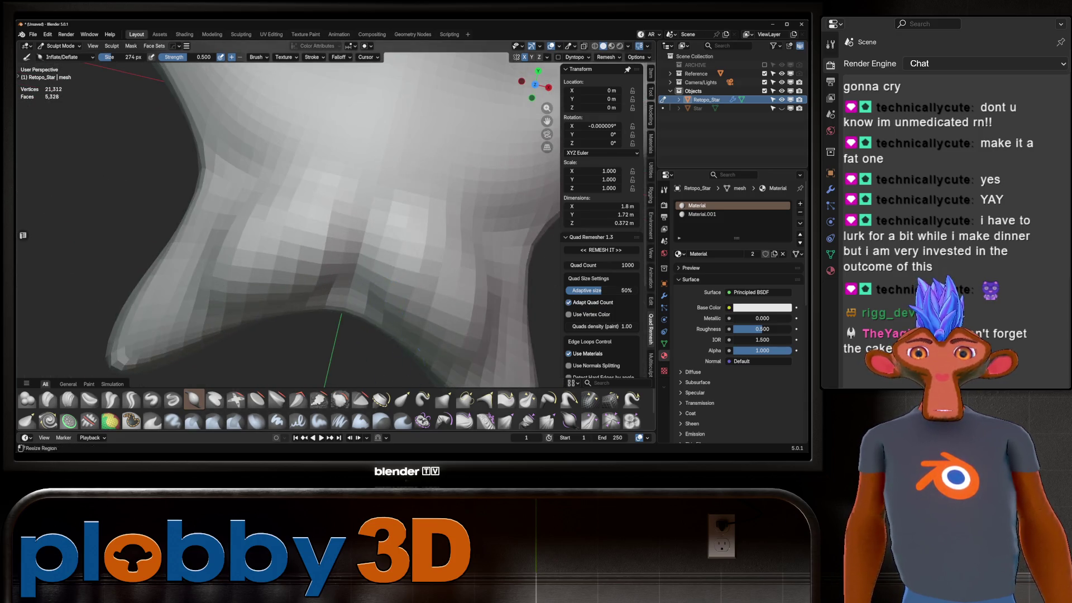
pyautogui.click(527, 400)
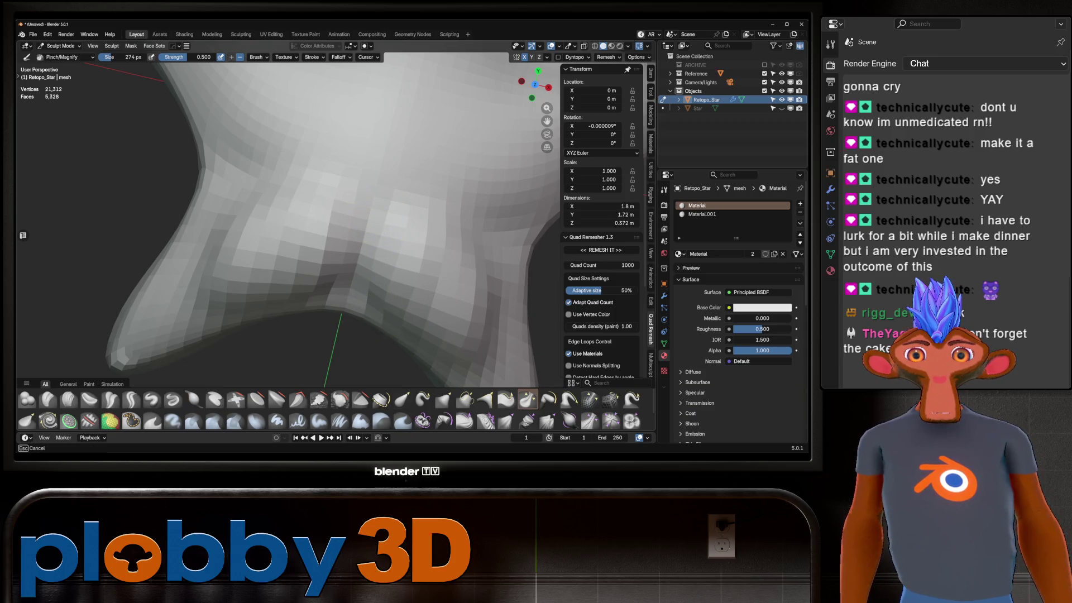
pyautogui.moveTo(371, 224); pyautogui.dragTo(367, 227, button='middle')
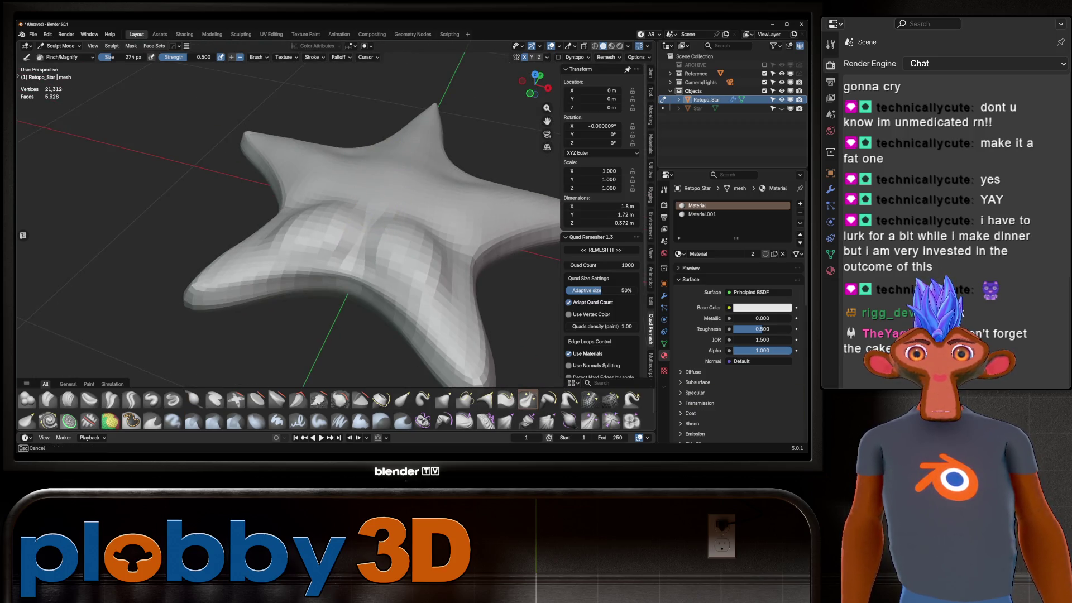
pyautogui.moveTo(348, 269)
pyautogui.mouseDown(button='middle')
pyautogui.moveTo(359, 227)
pyautogui.moveTo(383, 263)
pyautogui.moveTo(438, 249)
pyautogui.mouseUp(button='middle')
pyautogui.scroll(3, 391, 245)
pyautogui.press('g')
pyautogui.moveTo(357, 276); pyautogui.dragTo(359, 275)
pyautogui.moveTo(343, 211); pyautogui.dragTo(328, 225, button='middle')
pyautogui.press('f')
pyautogui.click(369, 225)
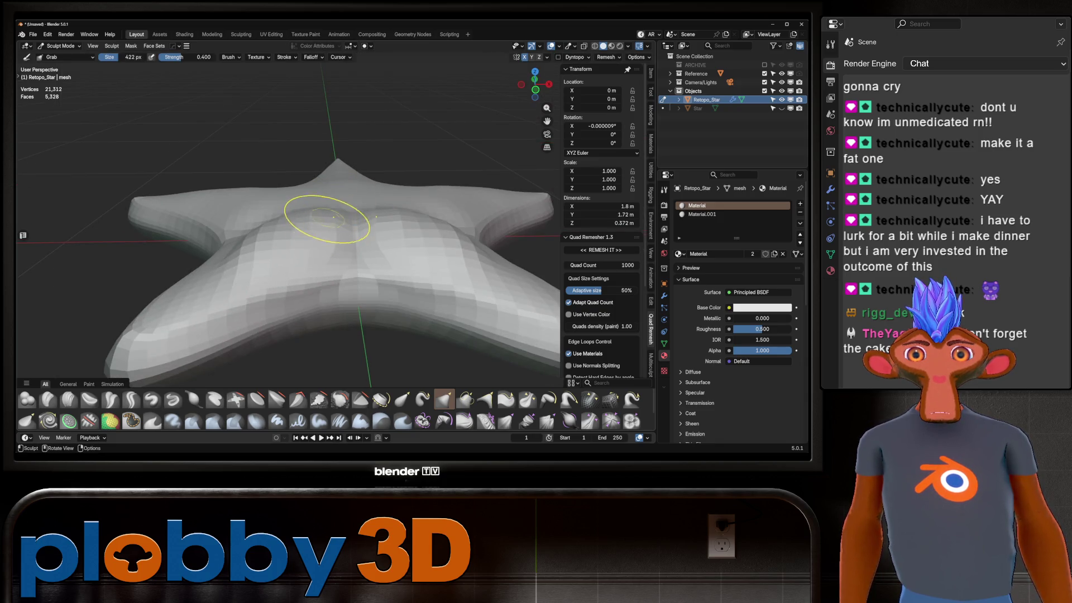
# Pull the star's middle outward with the 422 px Grab brush and orbit to check the bulge.
pyautogui.moveTo(269, 264); pyautogui.dragTo(261, 258)
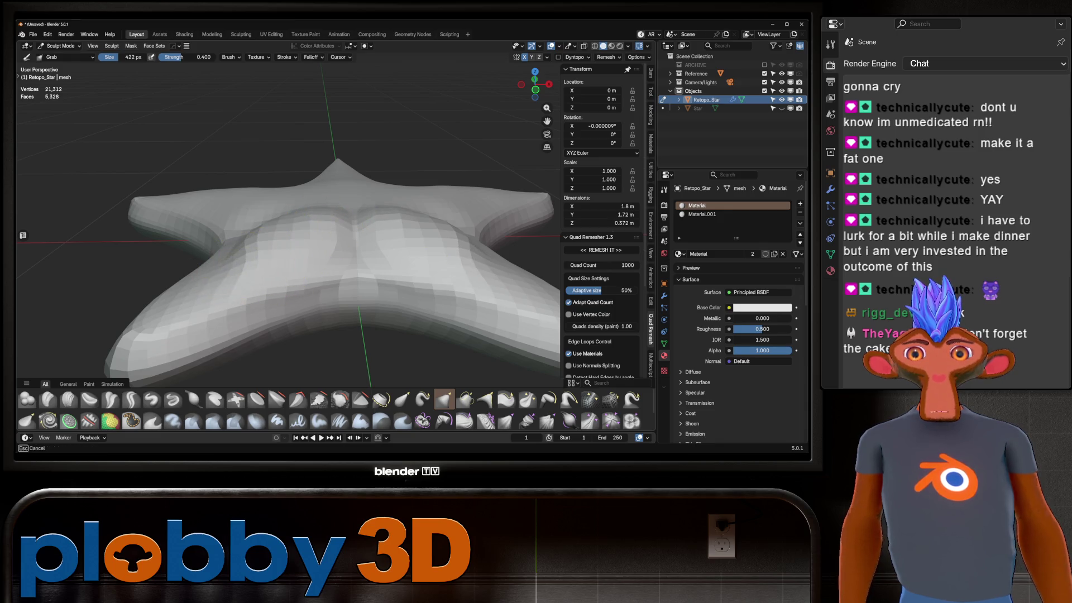
pyautogui.moveTo(272, 218); pyautogui.dragTo(275, 277, button='middle')
pyautogui.moveTo(319, 243)
pyautogui.mouseDown(button='middle')
pyautogui.moveTo(282, 240)
pyautogui.moveTo(302, 282)
pyautogui.moveTo(290, 248)
pyautogui.mouseUp(button='middle')
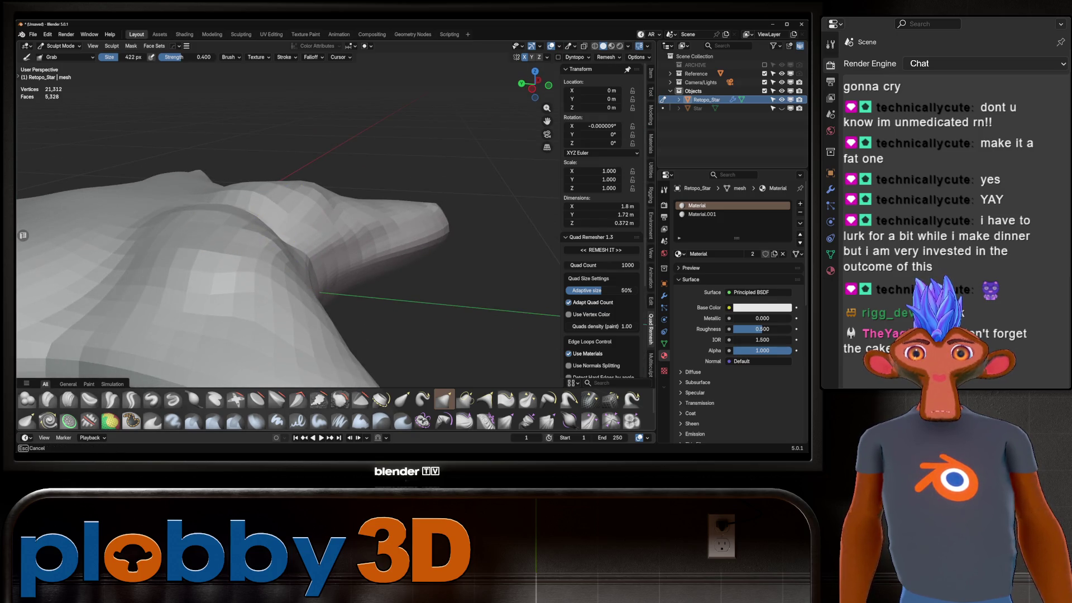
pyautogui.moveTo(289, 314)
pyautogui.mouseDown(button='middle')
pyautogui.moveTo(252, 227)
pyautogui.moveTo(257, 280)
pyautogui.moveTo(262, 251)
pyautogui.mouseUp(button='middle')
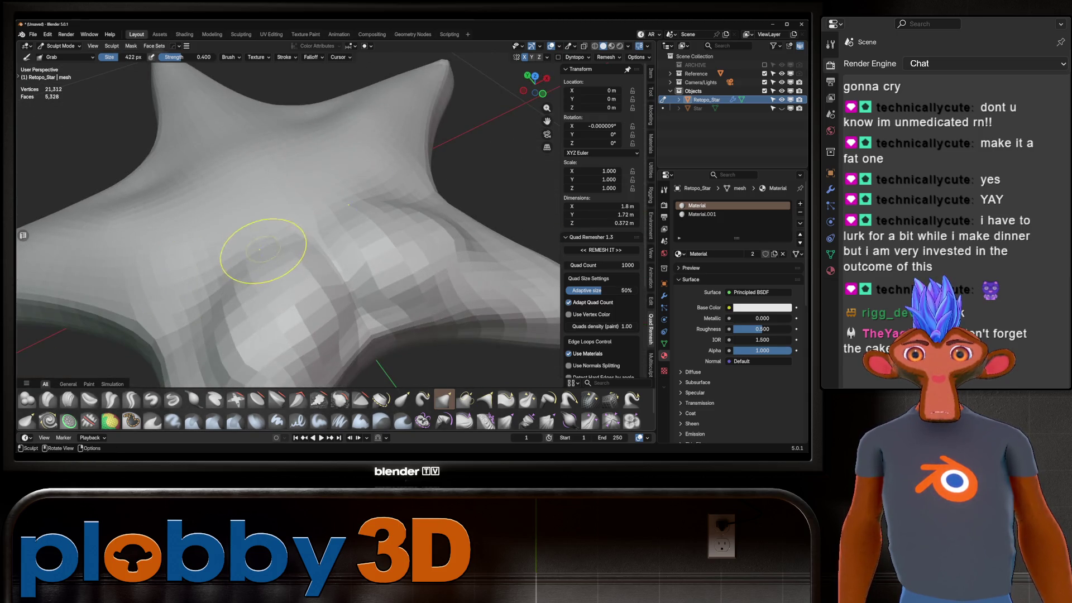
pyautogui.moveTo(260, 214); pyautogui.dragTo(290, 226, button='middle')
pyautogui.scroll(-5, 254, 224)
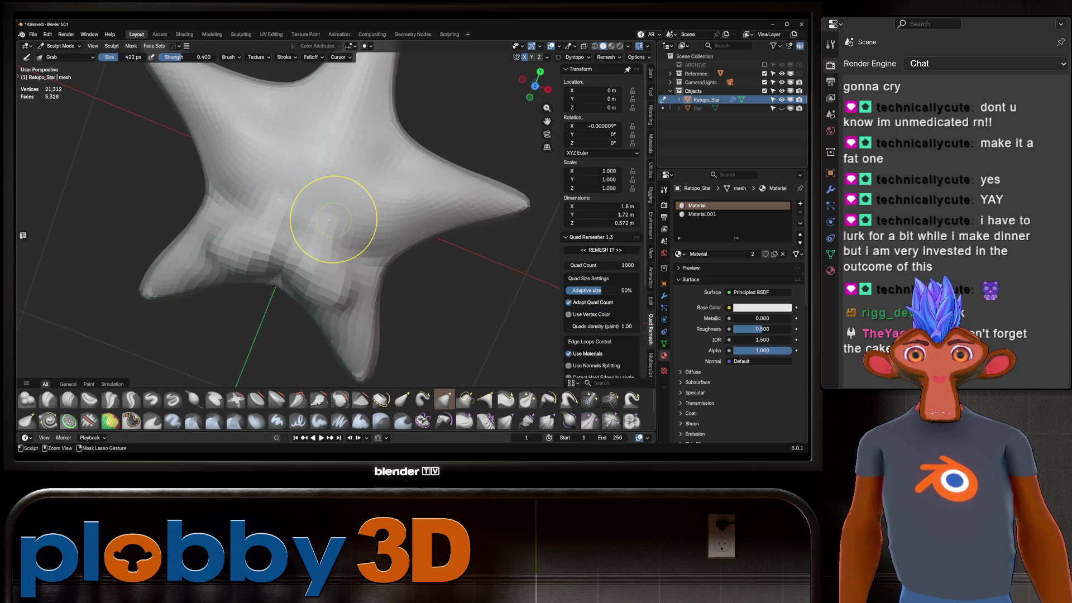
pyautogui.scroll(3, 285, 172)
pyautogui.moveTo(299, 172); pyautogui.dragTo(327, 267, button='middle')
pyautogui.scroll(4, 327, 267)
pyautogui.scroll(-5, 327, 267)
pyautogui.click(111, 399)
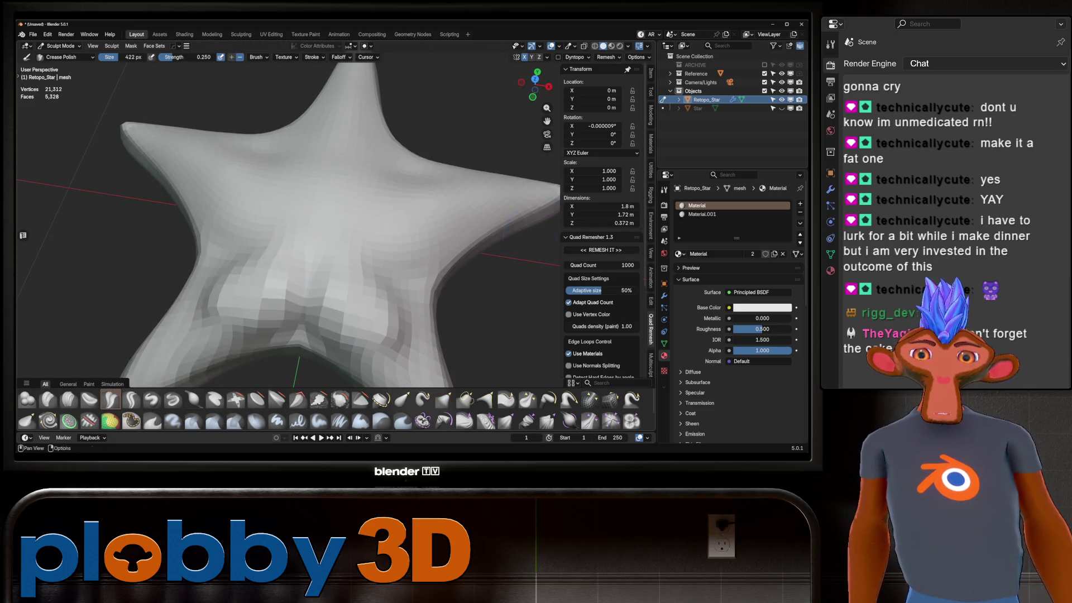
# Shrink the Crease Polish brush to 190 px and orbit in close to a star arm.
pyautogui.press('f')
pyautogui.click(315, 241)
pyautogui.moveTo(308, 265)
pyautogui.mouseDown(button='middle')
pyautogui.moveTo(320, 307)
pyautogui.moveTo(331, 241)
pyautogui.moveTo(337, 249)
pyautogui.mouseUp(button='middle')
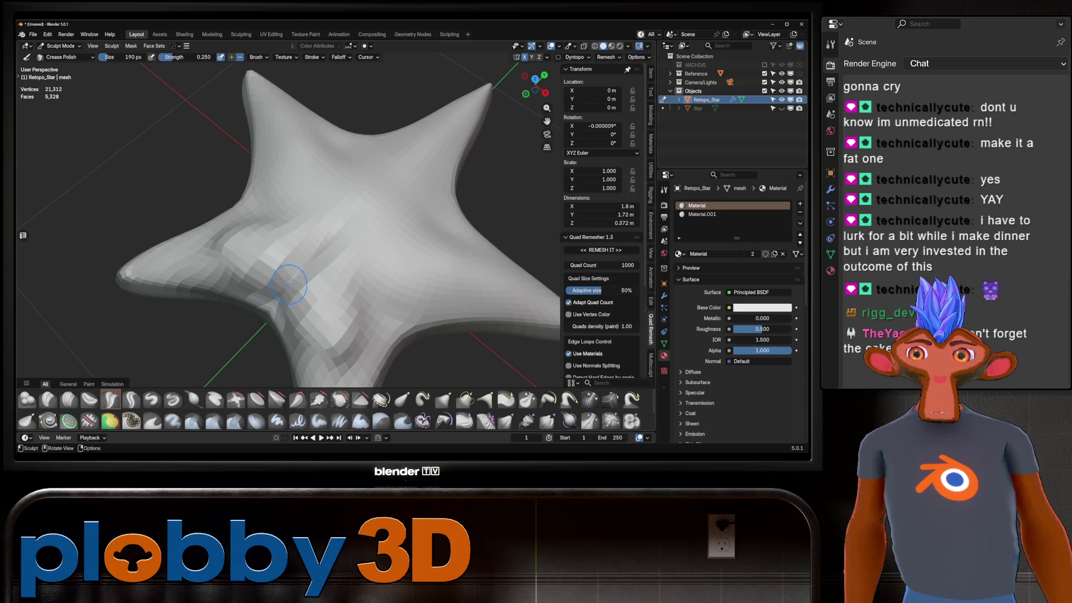
pyautogui.scroll(-5, 289, 285)
pyautogui.moveTo(289, 284)
pyautogui.mouseDown(button='middle')
pyautogui.moveTo(290, 235)
pyautogui.moveTo(320, 264)
pyautogui.mouseUp(button='middle')
pyautogui.scroll(6, 320, 264)
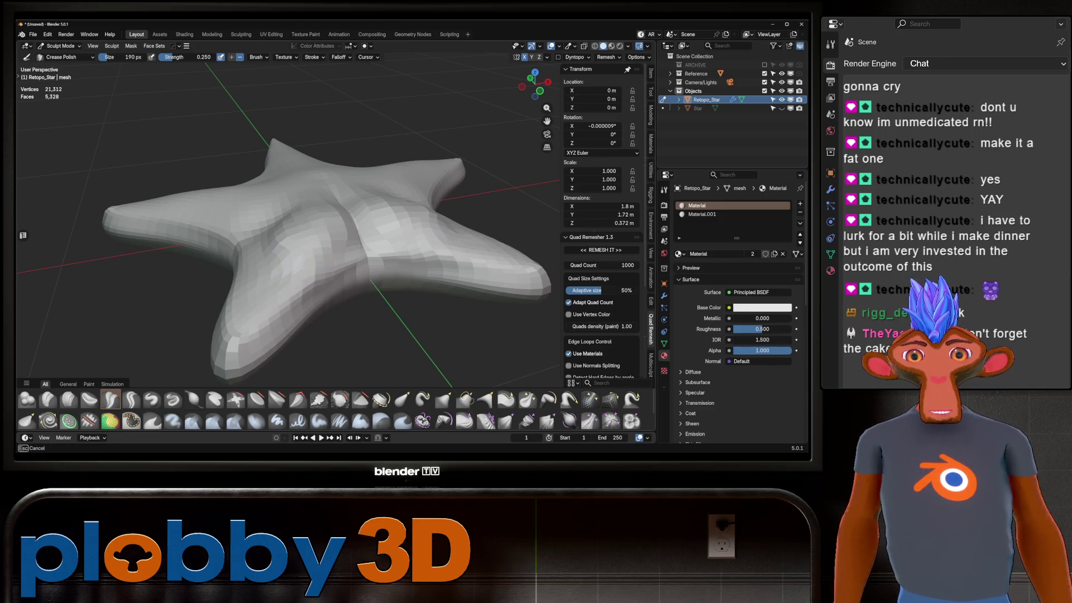
pyautogui.moveTo(312, 290); pyautogui.dragTo(287, 317, button='middle')
pyautogui.scroll(5, 288, 317)
pyautogui.scroll(-6, 308, 256)
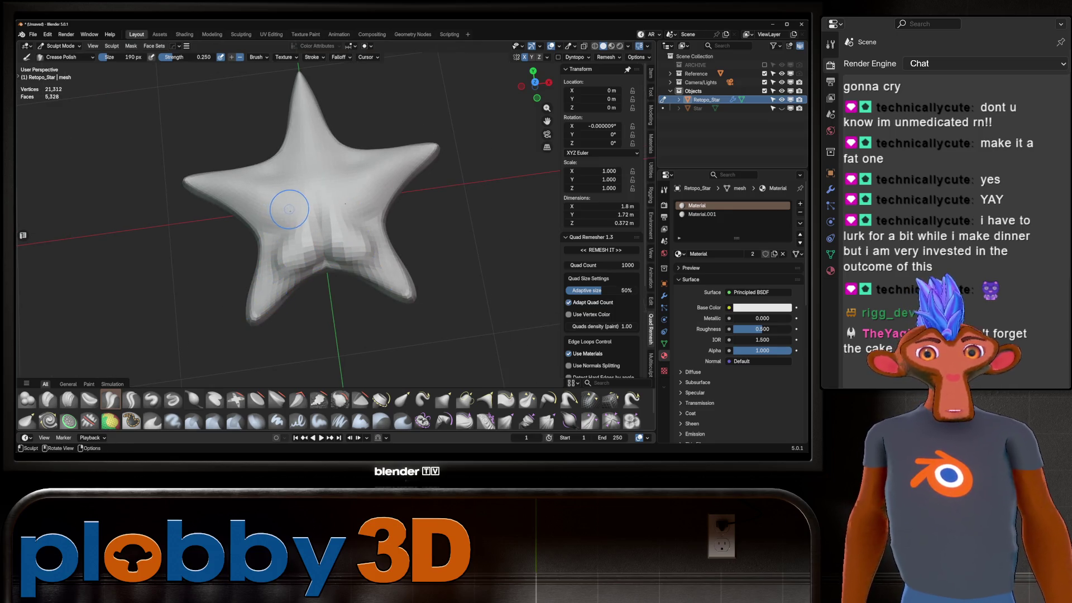
pyautogui.scroll(2, 287, 219)
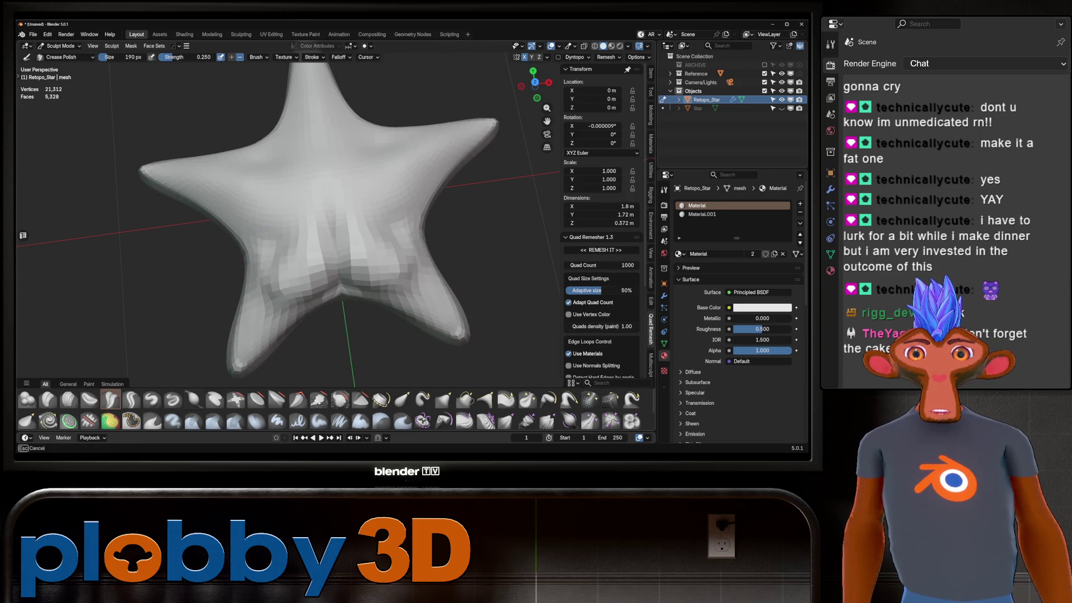
# Stroke creases on the star's lower-left area and upper body, then pick Inflate/Deflate.
pyautogui.click(288, 218)
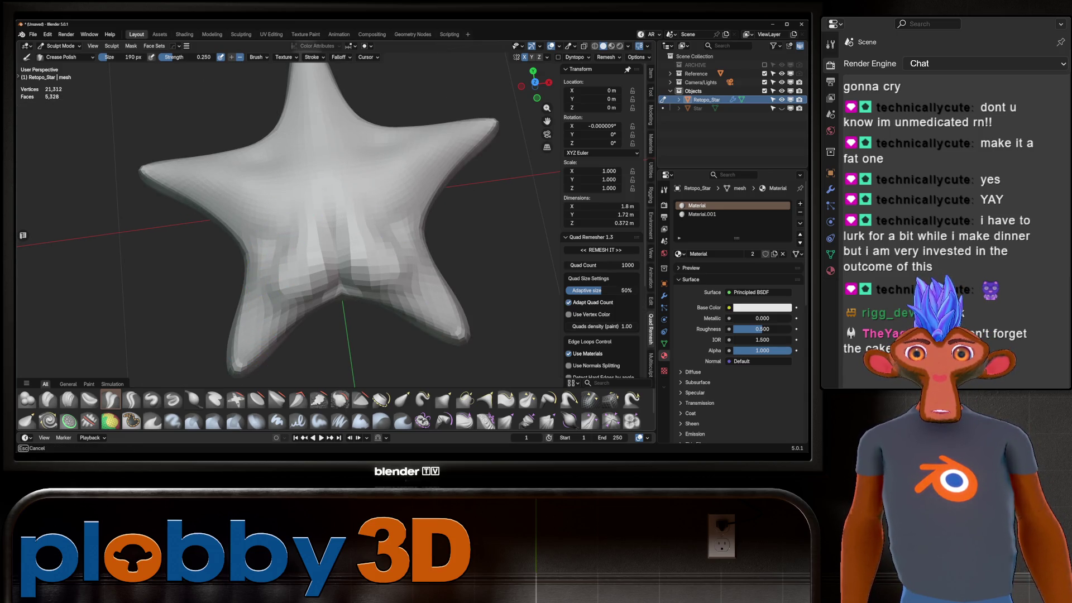
pyautogui.moveTo(279, 225); pyautogui.dragTo(272, 284)
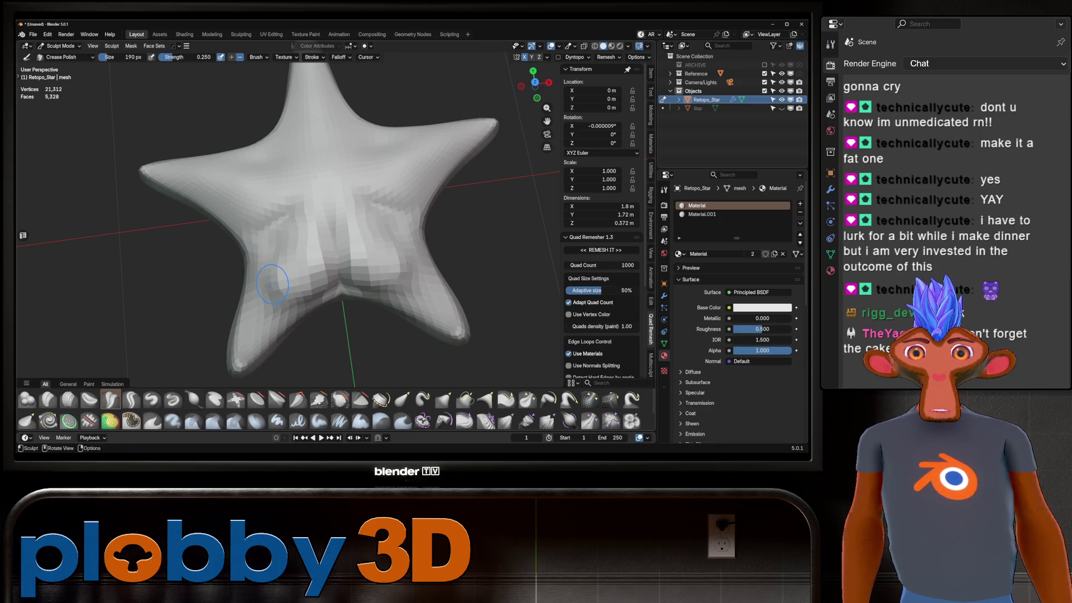
pyautogui.moveTo(302, 255); pyautogui.dragTo(318, 251, button='middle')
pyautogui.moveTo(318, 278); pyautogui.dragTo(342, 240)
pyautogui.moveTo(309, 232)
pyautogui.mouseDown(button='middle')
pyautogui.moveTo(313, 218)
pyautogui.moveTo(308, 232)
pyautogui.mouseUp(button='middle')
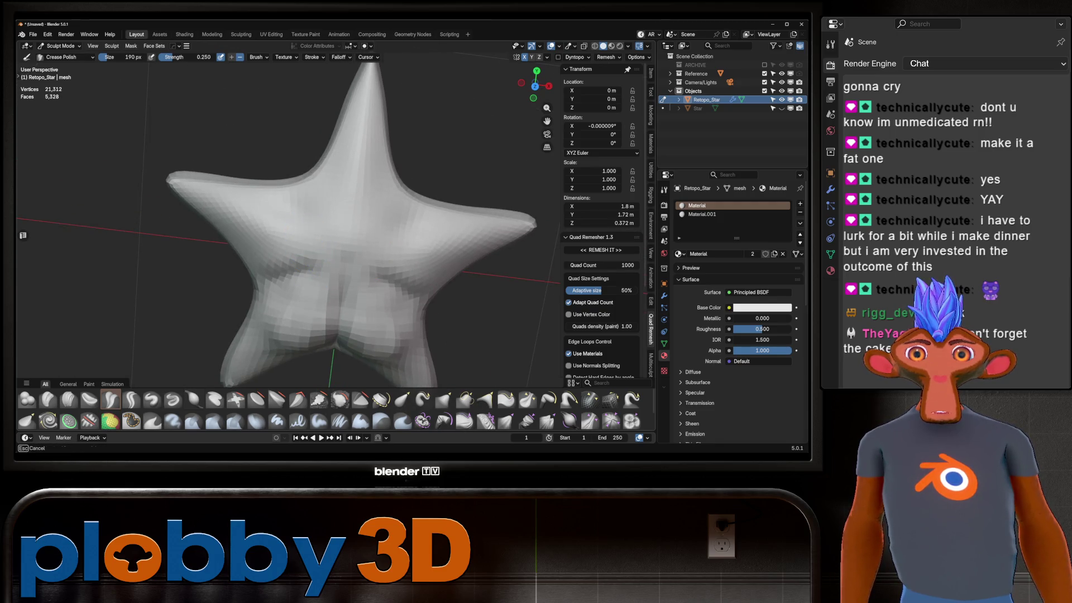
pyautogui.moveTo(310, 229); pyautogui.dragTo(311, 216)
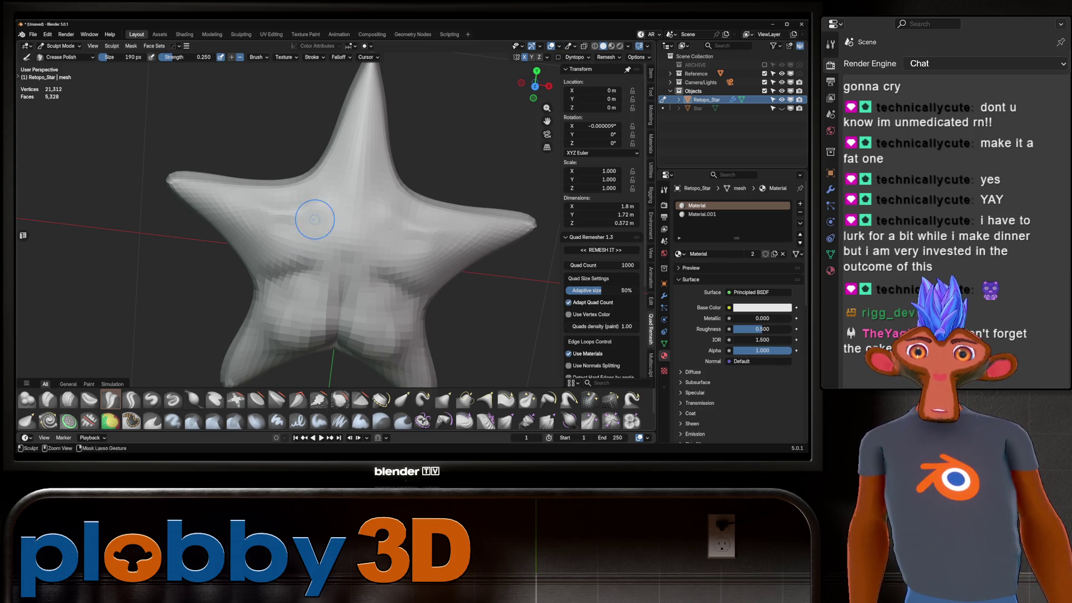
pyautogui.scroll(-3, 292, 210)
pyautogui.moveTo(292, 210)
pyautogui.mouseDown(button='middle')
pyautogui.moveTo(323, 239)
pyautogui.moveTo(334, 295)
pyautogui.mouseUp(button='middle')
pyautogui.scroll(5, 320, 238)
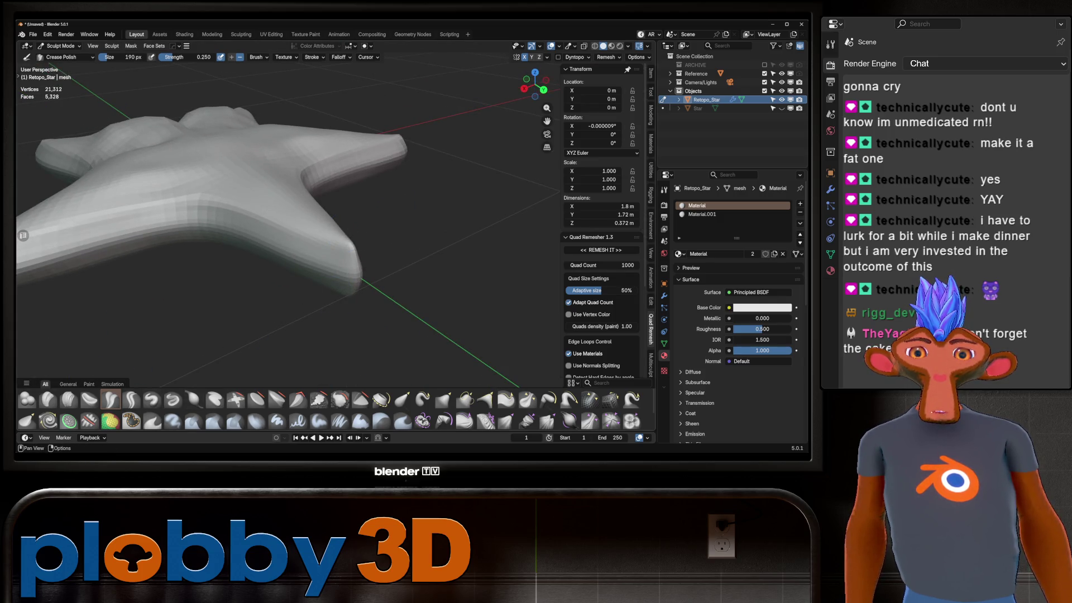
pyautogui.click(193, 399)
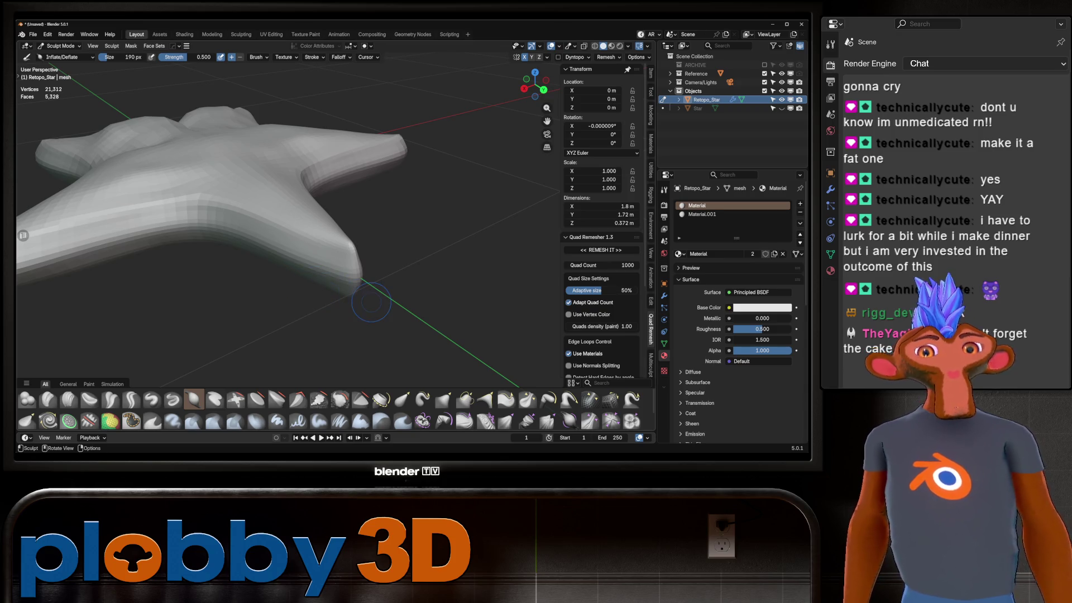
# Enter Edit Mode in face select and select a loop of faces across the star.
pyautogui.scroll(-3, 366, 274)
pyautogui.moveTo(366, 275)
pyautogui.mouseDown(button='middle')
pyautogui.moveTo(354, 240)
pyautogui.moveTo(335, 246)
pyautogui.moveTo(380, 260)
pyautogui.moveTo(357, 263)
pyautogui.mouseUp(button='middle')
pyautogui.press('Tab')
pyautogui.press('3')
pyautogui.keyDown('alt'); pyautogui.click(213, 234); pyautogui.keyUp('alt')
# Add faces at each of the star's arm tips to the selection.
pyautogui.click(287, 249)
pyautogui.moveTo(287, 249); pyautogui.dragTo(324, 246, button='middle')
pyautogui.scroll(3, 391, 234)
pyautogui.moveTo(391, 234); pyautogui.dragTo(347, 246, button='middle')
pyautogui.moveTo(23, 235); pyautogui.dragTo(23, 235, button='middle')
pyautogui.keyDown('shift'); pyautogui.click(215, 271); pyautogui.keyUp('shift')
pyautogui.moveTo(215, 271); pyautogui.dragTo(23, 235, button='middle')
pyautogui.keyDown('shift'); pyautogui.click(239, 276); pyautogui.keyUp('shift')
pyautogui.moveTo(238, 276)
pyautogui.mouseDown(button='middle')
pyautogui.moveTo(251, 240)
pyautogui.moveTo(251, 262)
pyautogui.mouseUp(button='middle')
pyautogui.keyDown('shift'); pyautogui.click(252, 273); pyautogui.keyUp('shift')
pyautogui.scroll(-4, 251, 273)
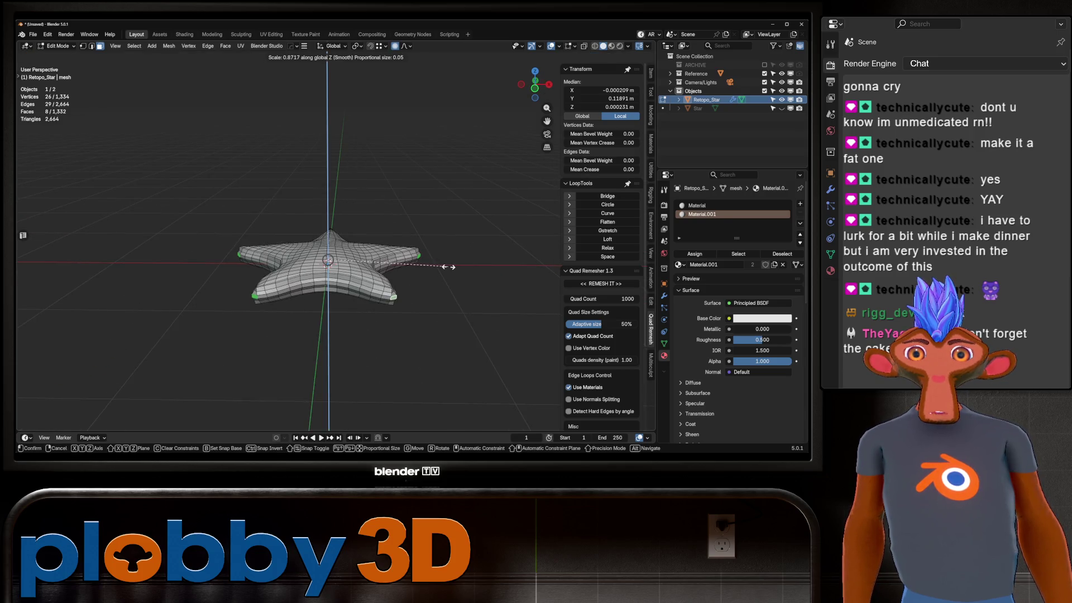
# Flatten the selected arm tips to 0.347 vertical scale with proportional falloff.
pyautogui.press('s')
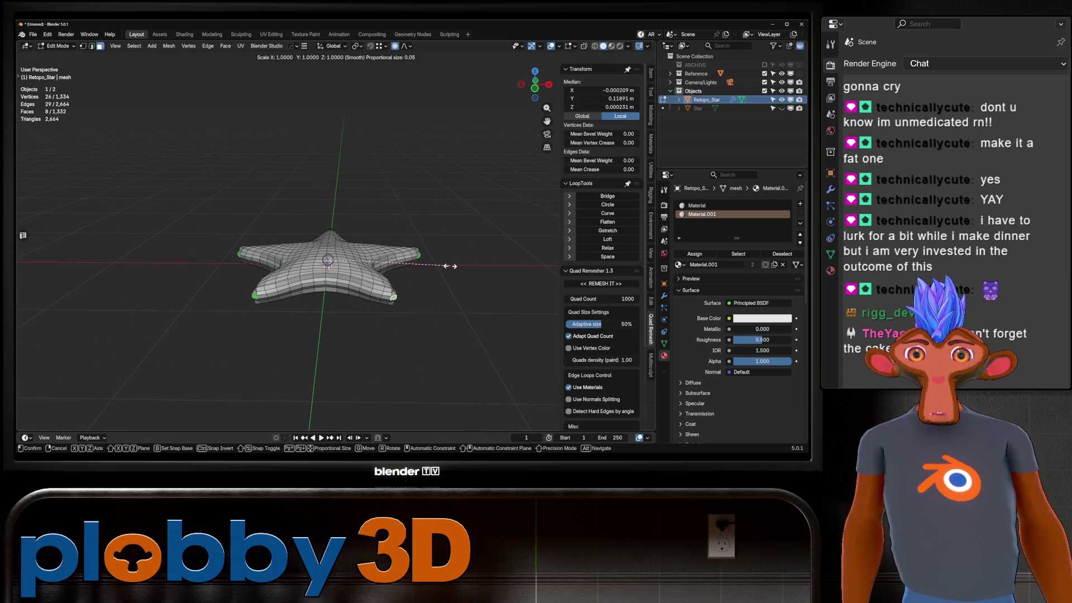
pyautogui.press('z')
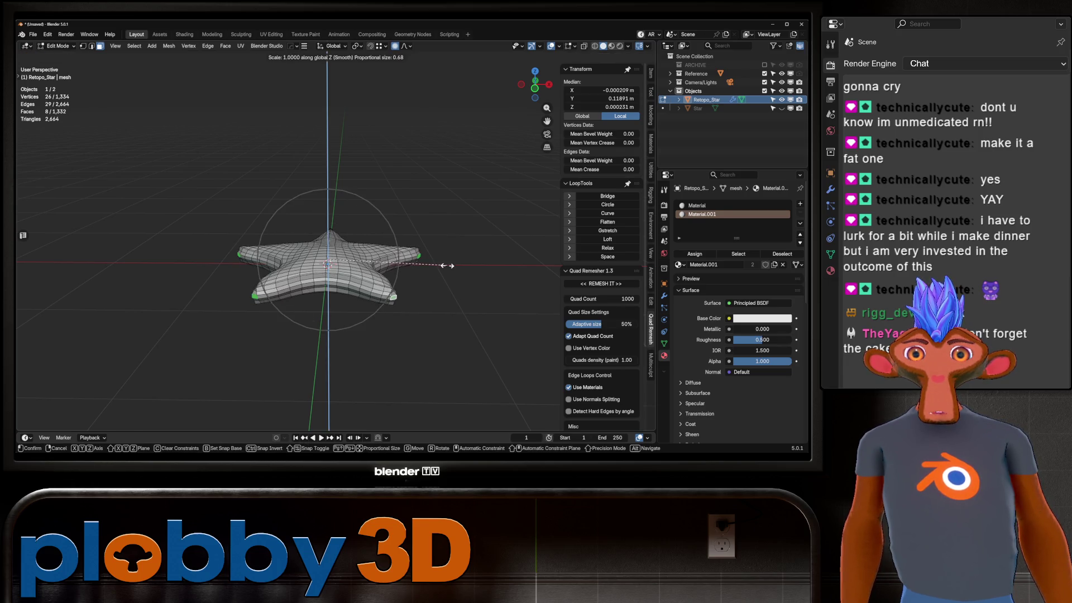
pyautogui.scroll(-2, 397, 273)
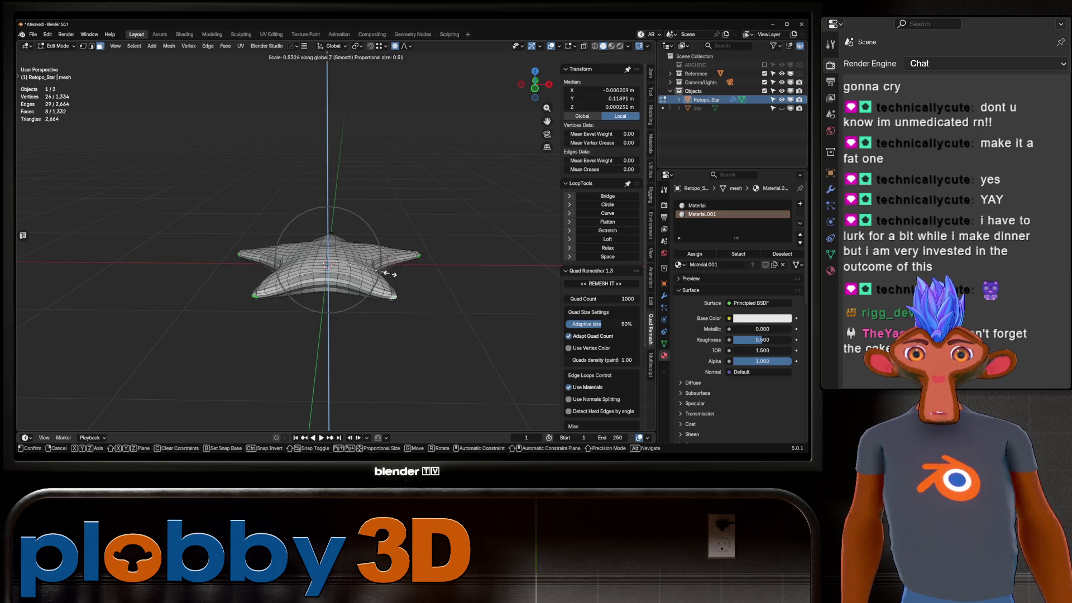
pyautogui.scroll(4, 363, 271)
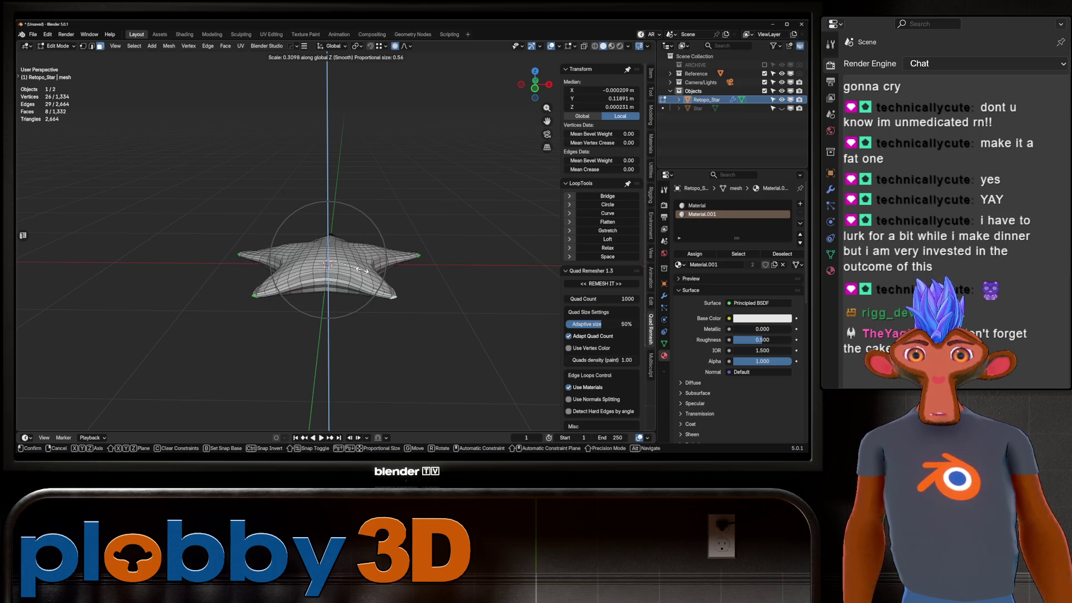
pyautogui.click(399, 299)
pyautogui.moveTo(399, 300)
pyautogui.mouseDown(button='middle')
pyautogui.moveTo(358, 235)
pyautogui.moveTo(329, 262)
pyautogui.moveTo(307, 223)
pyautogui.moveTo(235, 302)
pyautogui.mouseUp(button='middle')
# Return the starfish to Sculpt Mode.
pyautogui.hotkey('ctrl', 'Tab')
pyautogui.scroll(5, 324, 257)
pyautogui.scroll(-4, 324, 257)
# Carve a sharp crease near the star's lower centre with the Crease Sharp brush at 0.600.
pyautogui.scroll(3, 285, 276)
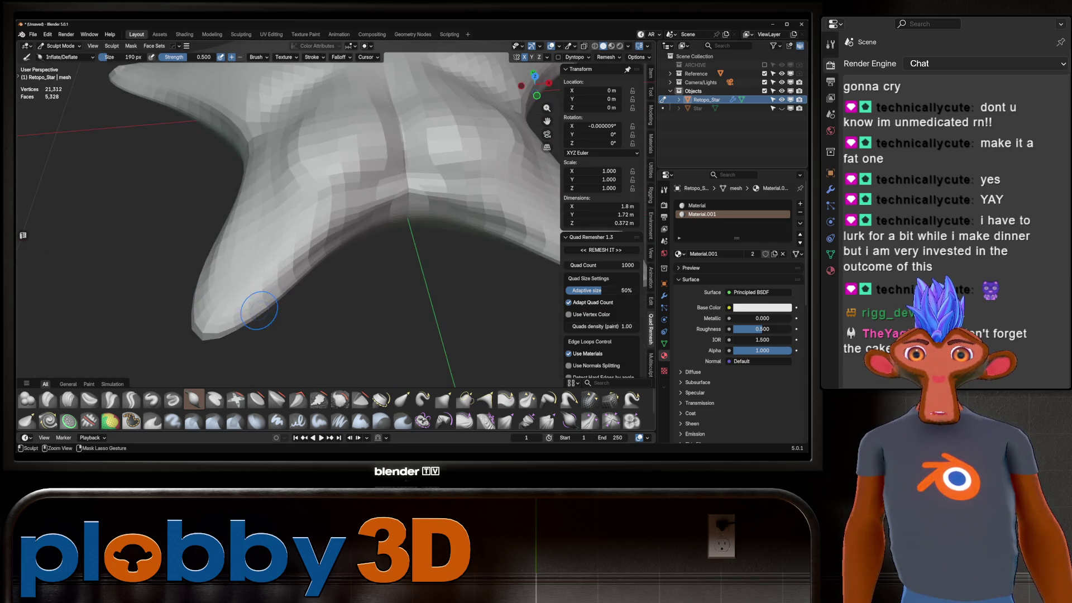
pyautogui.scroll(-4, 251, 311)
pyautogui.moveTo(251, 311)
pyautogui.mouseDown(button='middle')
pyautogui.moveTo(266, 258)
pyautogui.moveTo(385, 291)
pyautogui.mouseUp(button='middle')
pyautogui.scroll(-3, 266, 258)
pyautogui.moveTo(279, 151)
pyautogui.mouseDown(button='middle')
pyautogui.moveTo(312, 134)
pyautogui.moveTo(323, 111)
pyautogui.moveTo(360, 205)
pyautogui.mouseUp(button='middle')
pyautogui.scroll(-3, 312, 134)
pyautogui.scroll(3, 323, 111)
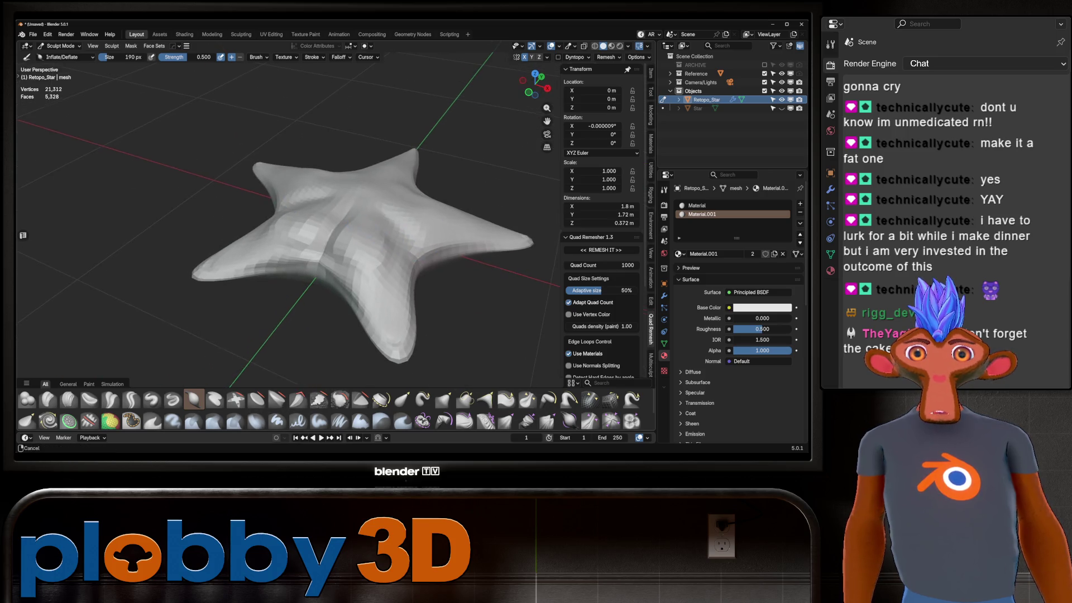
pyautogui.moveTo(300, 288)
pyautogui.mouseDown(button='middle')
pyautogui.moveTo(310, 329)
pyautogui.moveTo(312, 262)
pyautogui.mouseUp(button='middle')
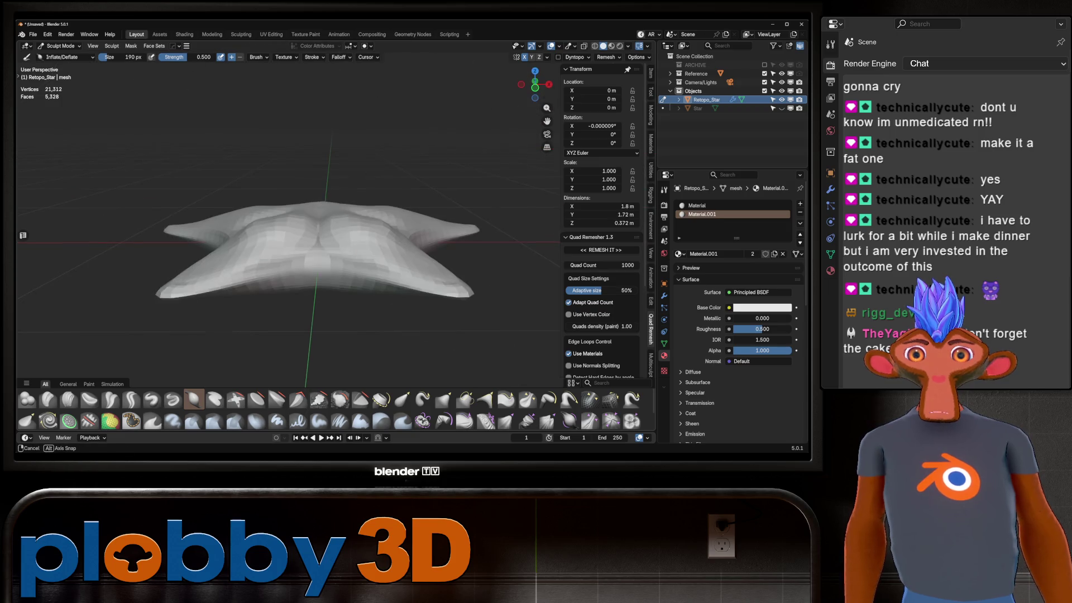
pyautogui.click(131, 399)
pyautogui.moveTo(318, 265); pyautogui.dragTo(321, 254)
pyautogui.moveTo(353, 342)
pyautogui.mouseDown(button='middle')
pyautogui.moveTo(341, 279)
pyautogui.moveTo(335, 301)
pyautogui.moveTo(329, 290)
pyautogui.moveTo(354, 241)
pyautogui.mouseUp(button='middle')
pyautogui.press('Tab')
pyautogui.press('Tab')
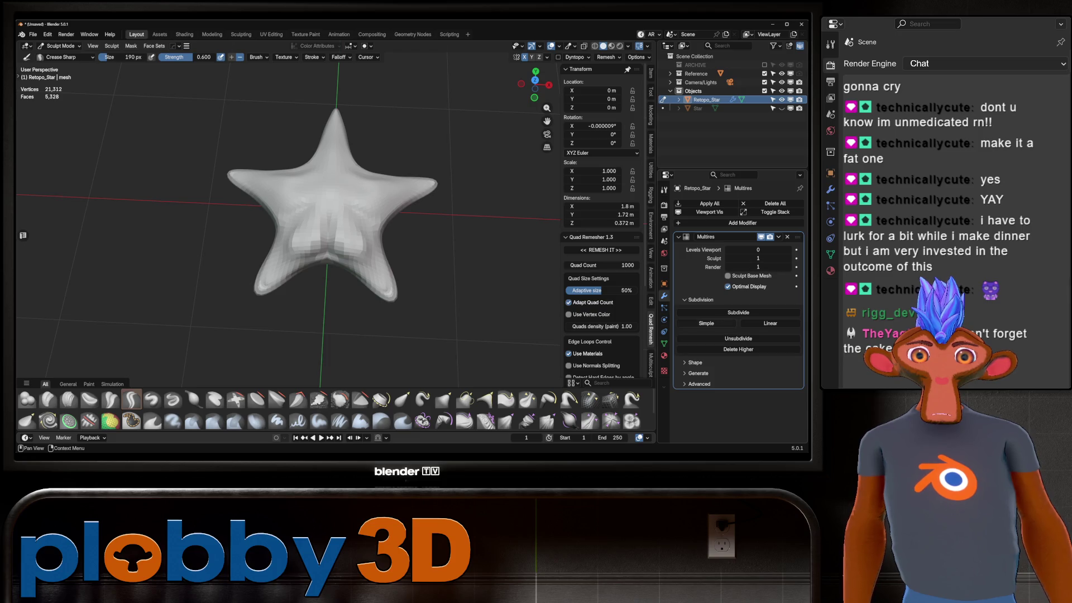
# Apply Base in the Multires Shape options to bake the sculpt into the base mesh.
pyautogui.click(695, 362)
pyautogui.click(706, 385)
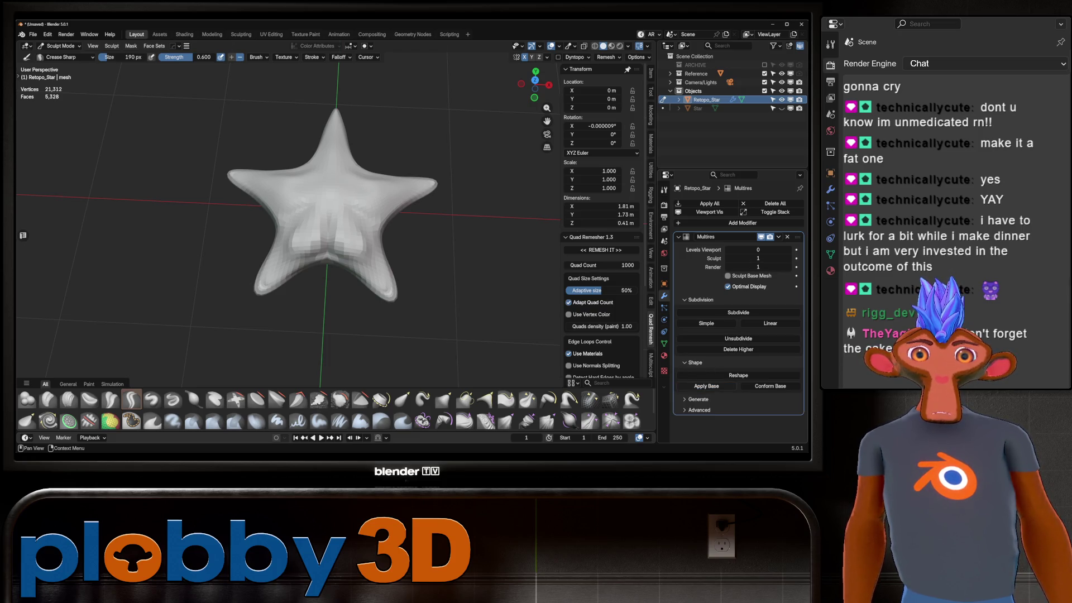
pyautogui.press('Tab')
pyautogui.moveTo(335, 268)
pyautogui.mouseDown(button='middle')
pyautogui.moveTo(346, 201)
pyautogui.moveTo(335, 224)
pyautogui.moveTo(430, 272)
pyautogui.moveTo(459, 236)
pyautogui.mouseUp(button='middle')
pyautogui.press('Tab')
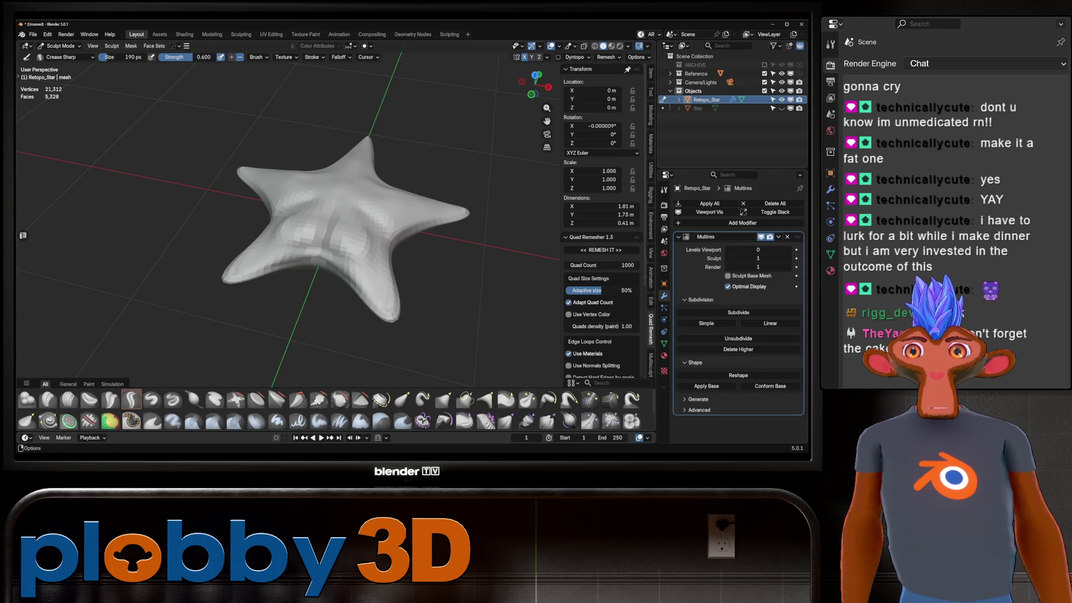
# Mark the rim edge loop as a UV seam, then select the whole mesh.
pyautogui.press('Tab')
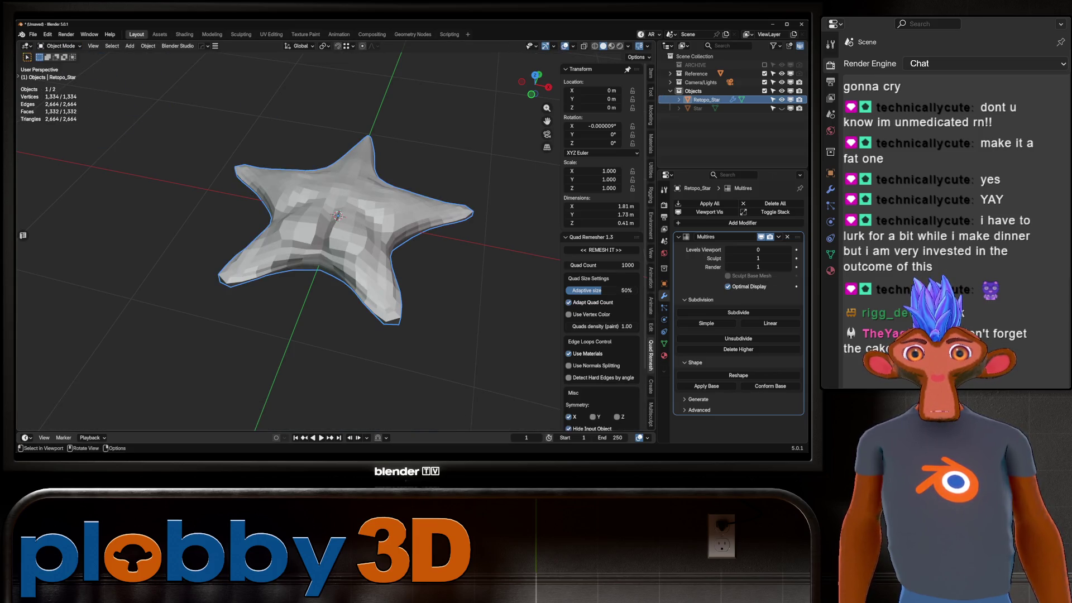
pyautogui.moveTo(357, 234)
pyautogui.mouseDown(button='middle')
pyautogui.moveTo(357, 212)
pyautogui.moveTo(341, 229)
pyautogui.moveTo(315, 214)
pyautogui.moveTo(391, 202)
pyautogui.mouseUp(button='middle')
pyautogui.press('2')
pyautogui.keyDown('alt'); pyautogui.click(335, 202); pyautogui.keyUp('alt')
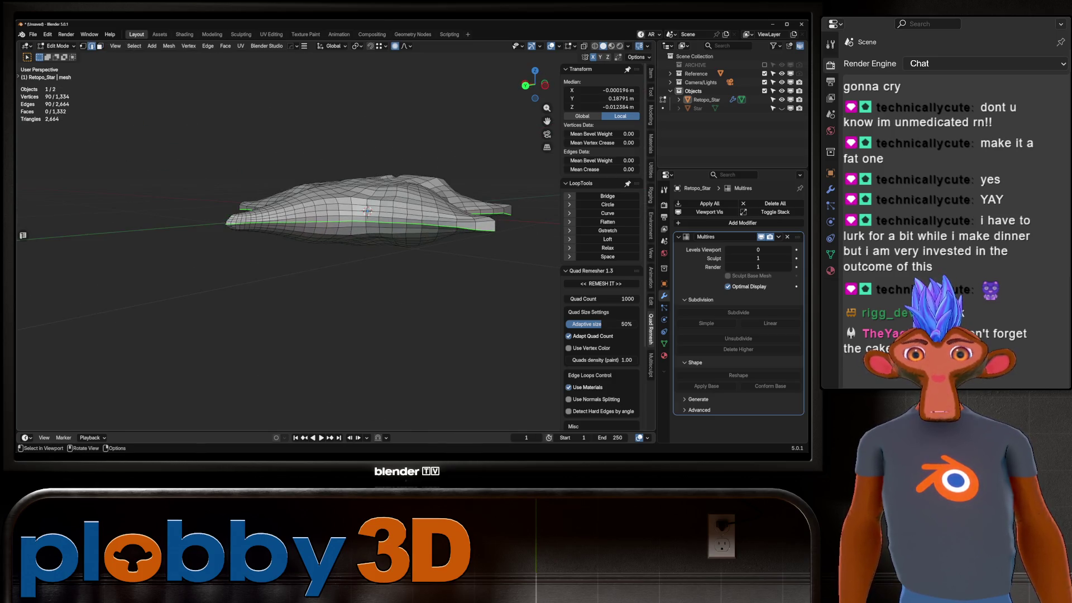
pyautogui.rightClick(335, 233)
pyautogui.click(335, 340)
pyautogui.hotkey('alt', 'a')
pyautogui.moveTo(335, 223)
pyautogui.mouseDown(button='middle')
pyautogui.moveTo(365, 193)
pyautogui.moveTo(365, 223)
pyautogui.mouseUp(button='middle')
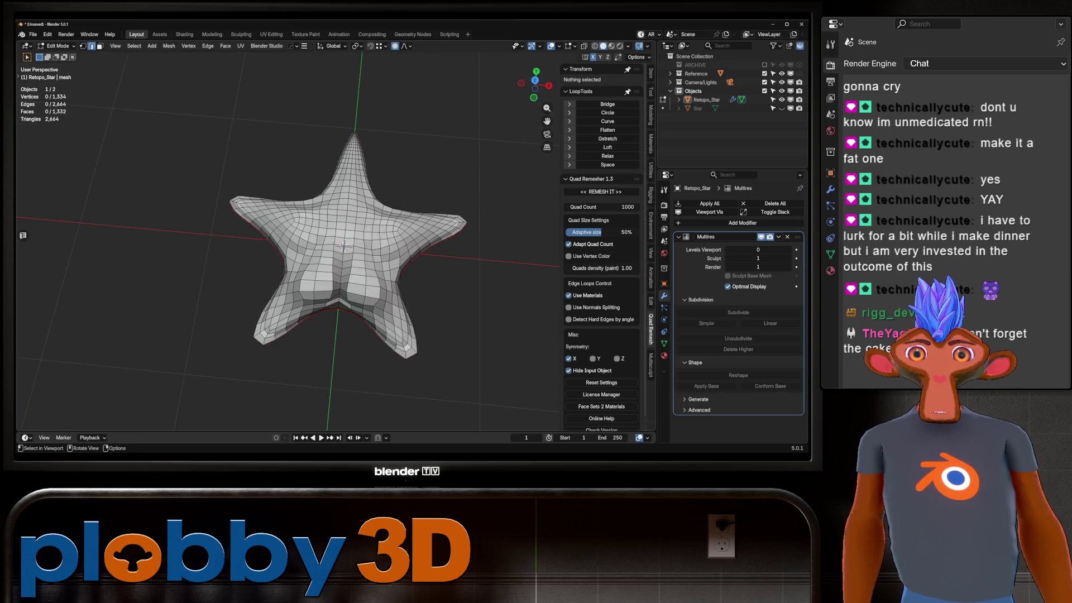
pyautogui.press('a')
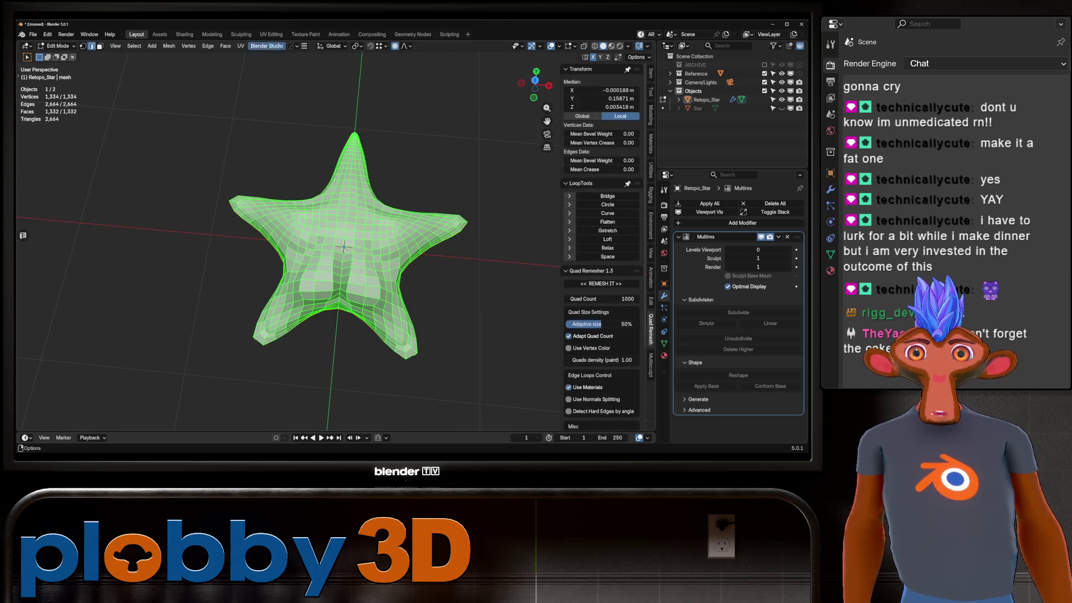
pyautogui.click(271, 34)
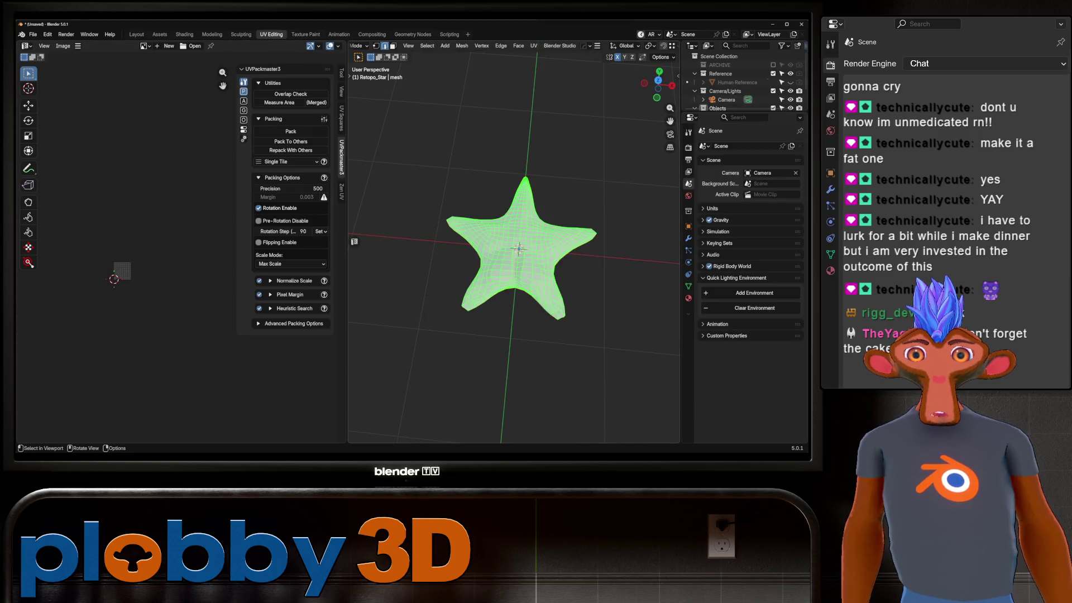
# Unwrap the star with Minimum Stretch and show the UV Stretch overlay.
pyautogui.press('u')
pyautogui.click(486, 88)
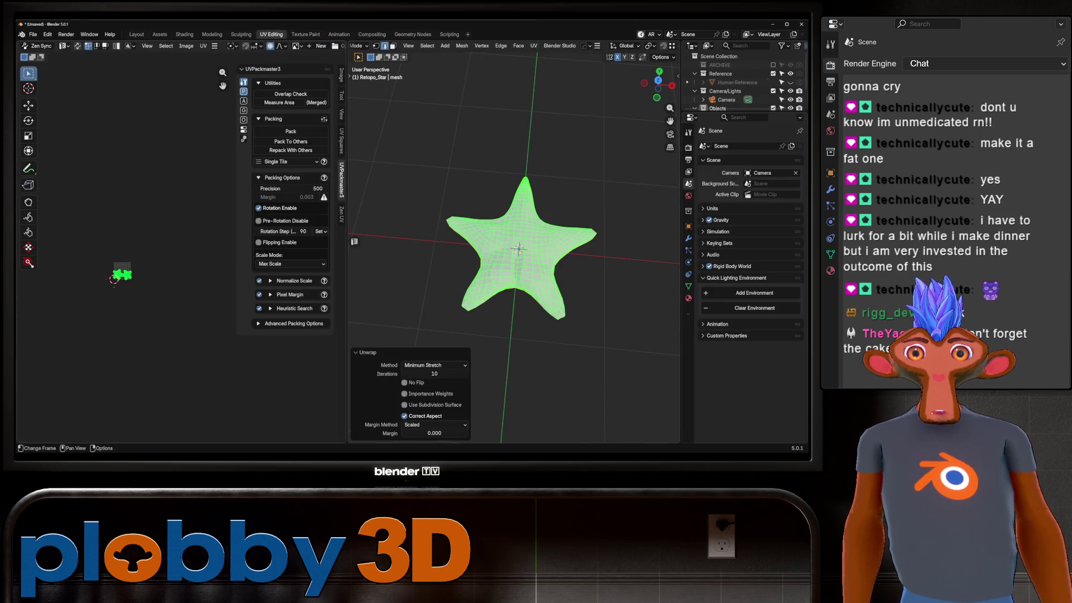
pyautogui.scroll(9, 116, 270)
pyautogui.scroll(4, 337, 260)
pyautogui.click(336, 260)
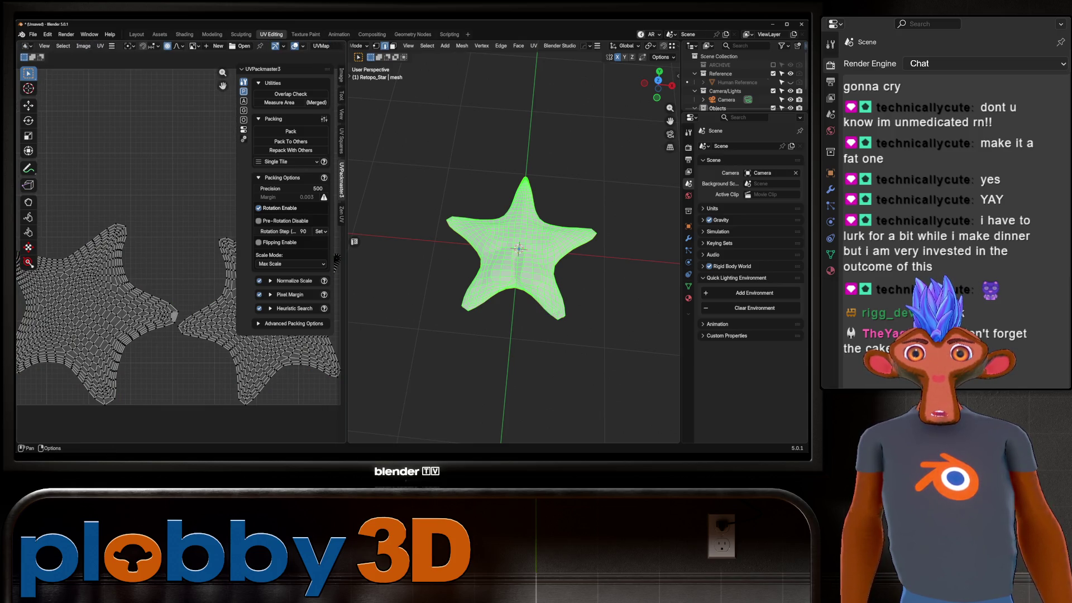
pyautogui.click(302, 45)
pyautogui.click(245, 143)
pyautogui.scroll(3, 168, 251)
pyautogui.moveTo(168, 251)
pyautogui.mouseDown(button='middle')
pyautogui.moveTo(146, 251)
pyautogui.moveTo(224, 257)
pyautogui.mouseUp(button='middle')
# Return to Object Mode and shade the star smooth.
pyautogui.press('Tab')
pyautogui.moveTo(519, 251); pyautogui.dragTo(466, 263, button='middle')
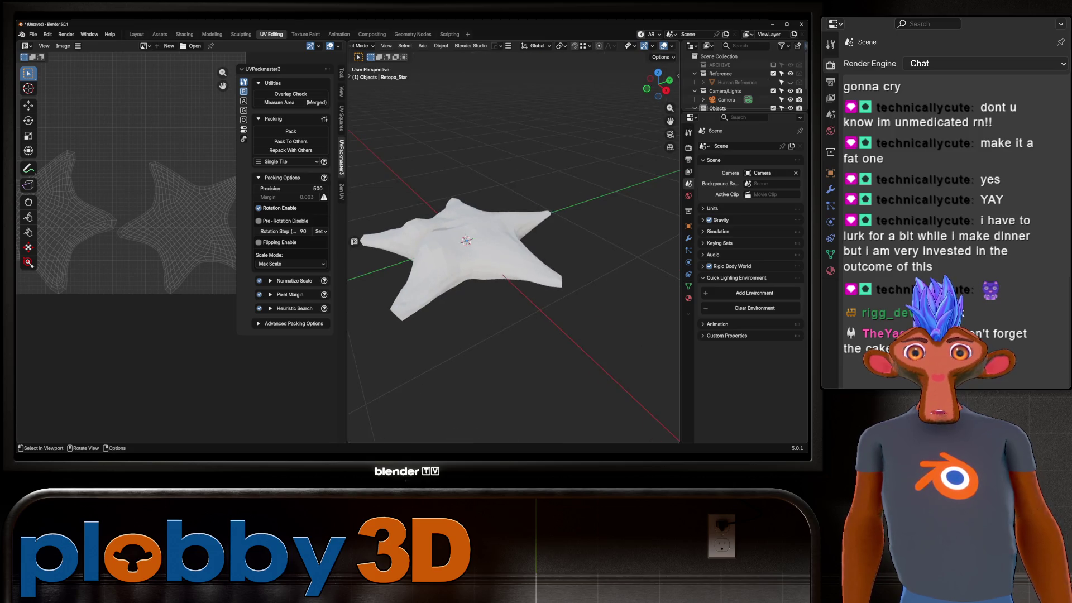
pyautogui.click(466, 263)
pyautogui.rightClick(447, 265)
pyautogui.click(441, 277)
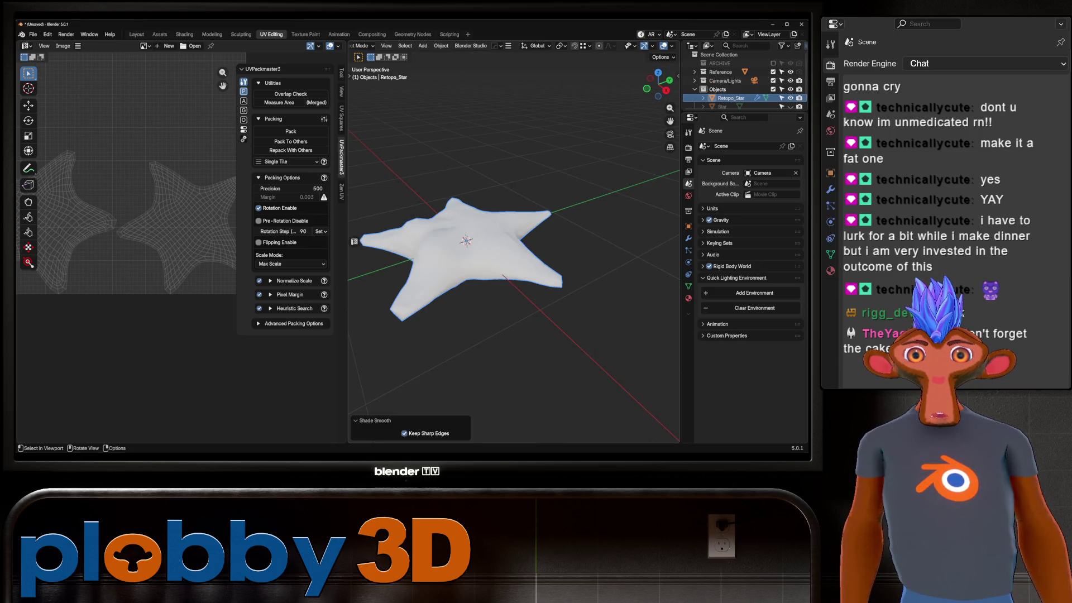
# Back in Layout, set the Multires viewport level to 1.
pyautogui.click(136, 34)
pyautogui.moveTo(466, 262)
pyautogui.mouseDown(button='middle')
pyautogui.moveTo(363, 255)
pyautogui.moveTo(363, 187)
pyautogui.moveTo(330, 257)
pyautogui.moveTo(335, 245)
pyautogui.mouseUp(button='middle')
pyautogui.click(789, 249)
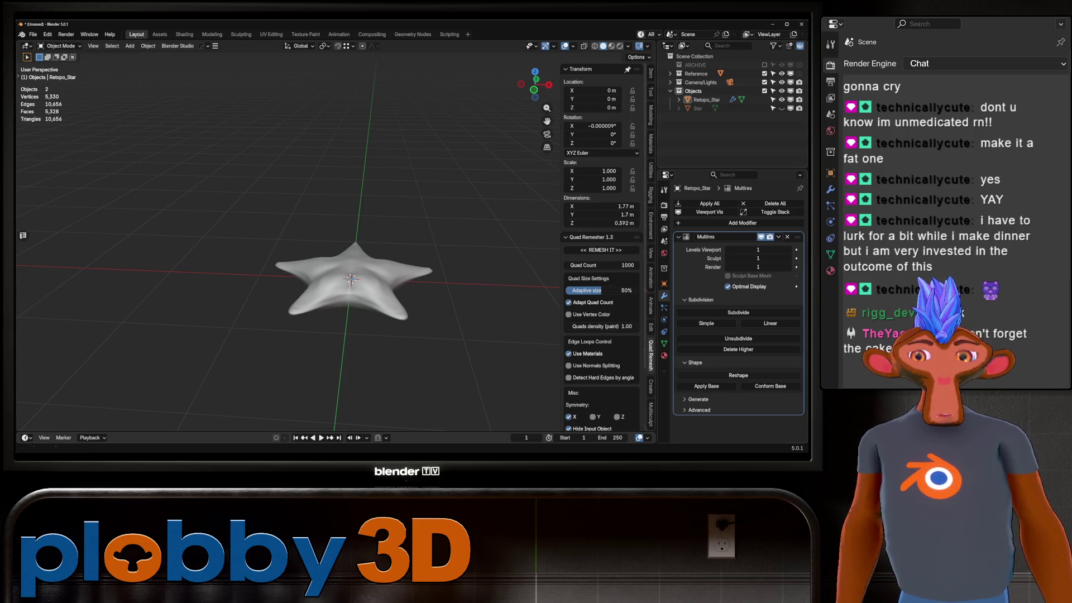
# In Edit Mode face select, select the face loop around the star's outer rim.
pyautogui.scroll(3, 352, 279)
pyautogui.press('Tab')
pyautogui.moveTo(363, 251); pyautogui.dragTo(335, 229, button='middle')
pyautogui.press('3')
pyautogui.click(318, 268)
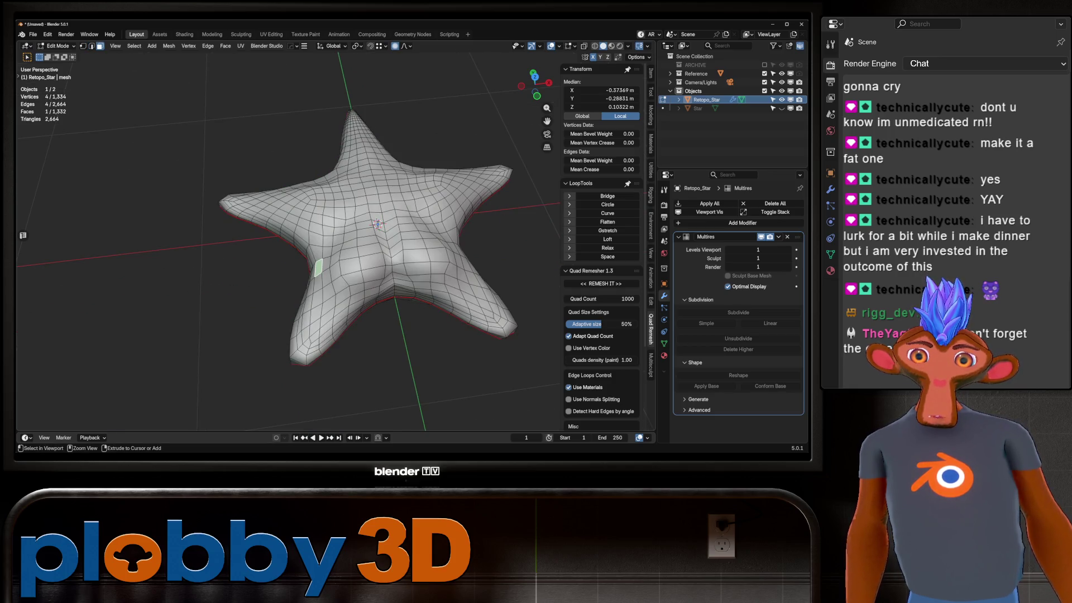
pyautogui.keyDown('alt'); pyautogui.click(312, 341); pyautogui.keyUp('alt')
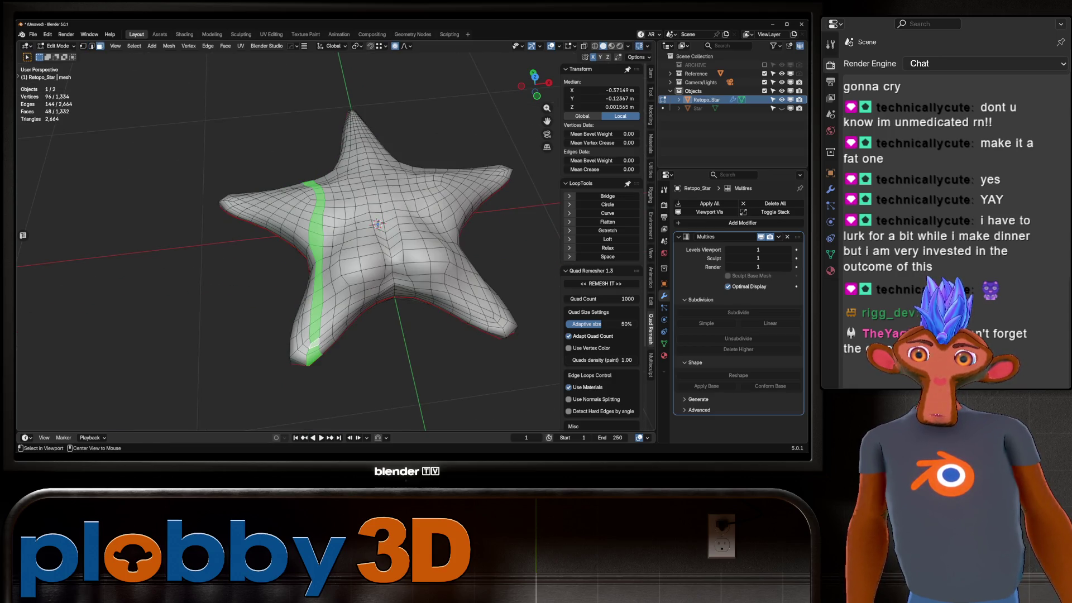
pyautogui.keyDown('alt'); pyautogui.click(307, 343); pyautogui.keyUp('alt')
pyautogui.moveTo(369, 240)
pyautogui.mouseDown(button='middle')
pyautogui.moveTo(402, 229)
pyautogui.moveTo(390, 234)
pyautogui.moveTo(390, 196)
pyautogui.mouseUp(button='middle')
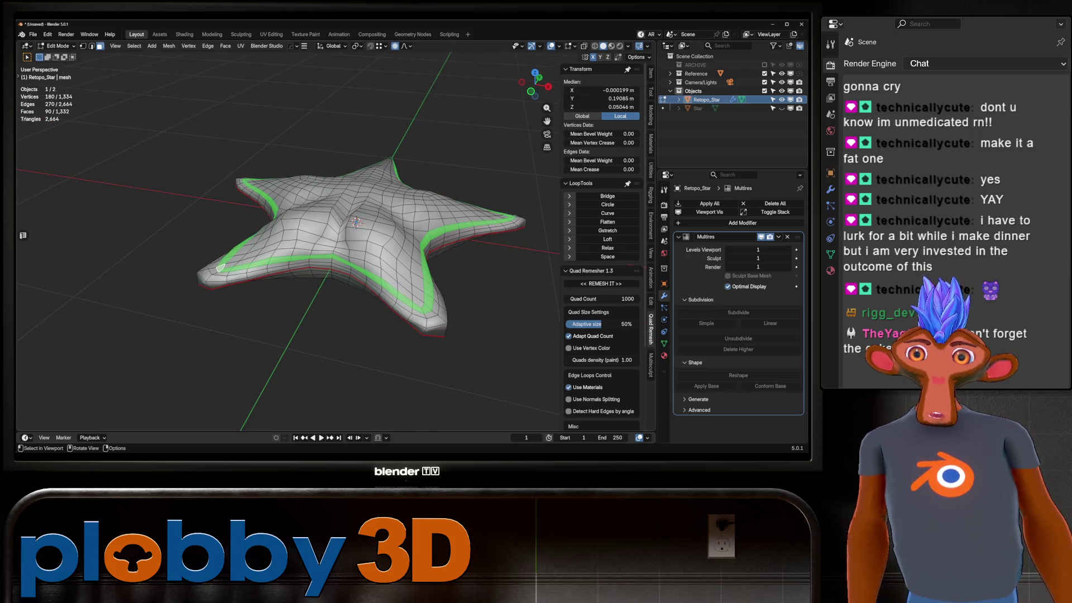
# Separate the selected rim faces into a new object and return to Object Mode.
pyautogui.press('p')
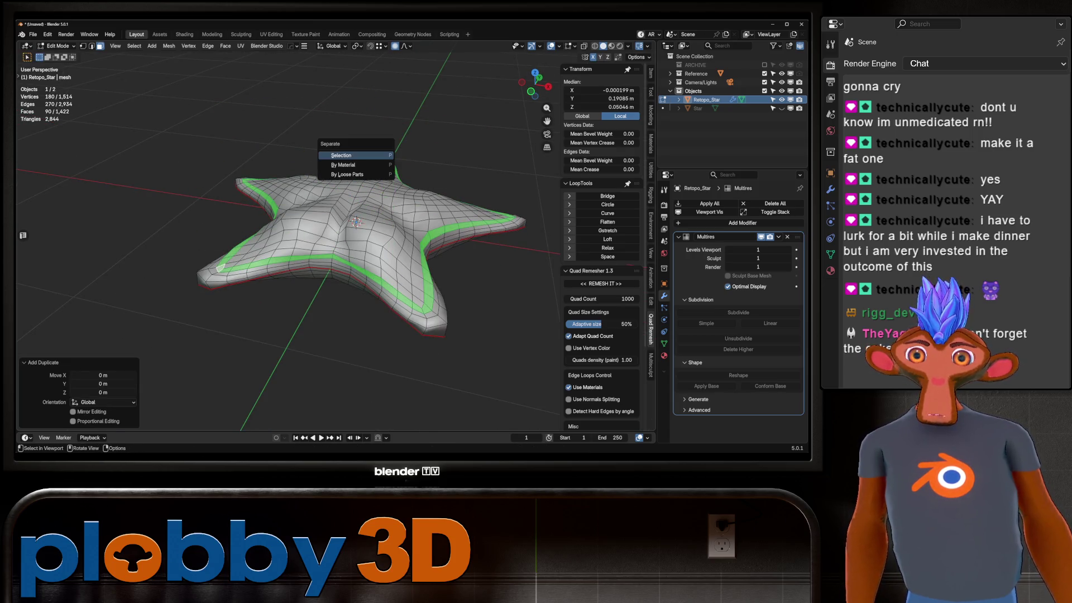
pyautogui.press('Return')
pyautogui.press('Tab')
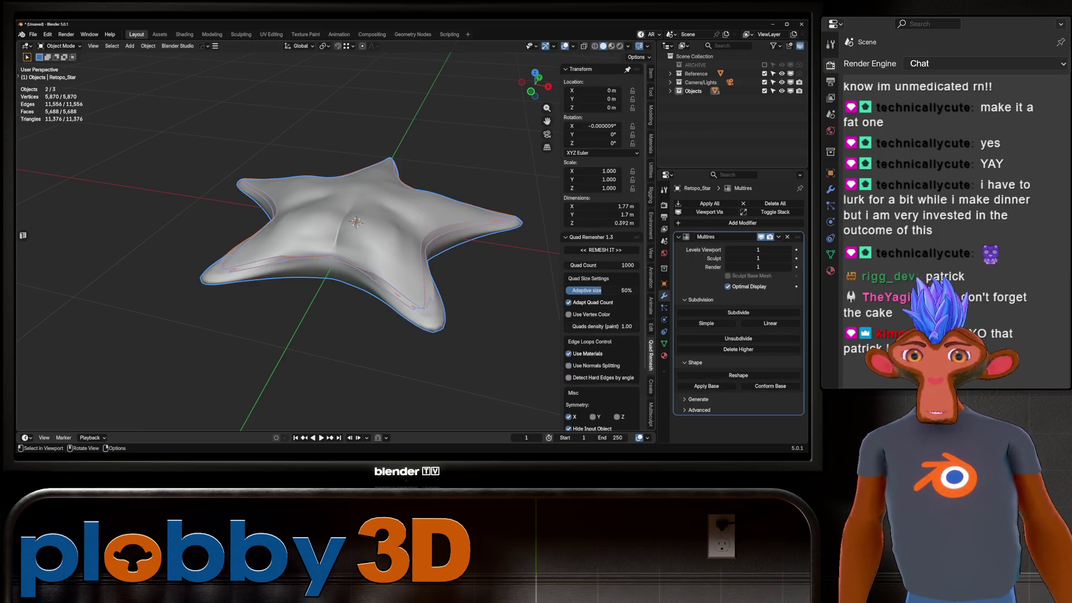
# Edge-slide the border loop of Retopo_Star.001 to -0.514.
pyautogui.click(711, 109)
pyautogui.press('Tab')
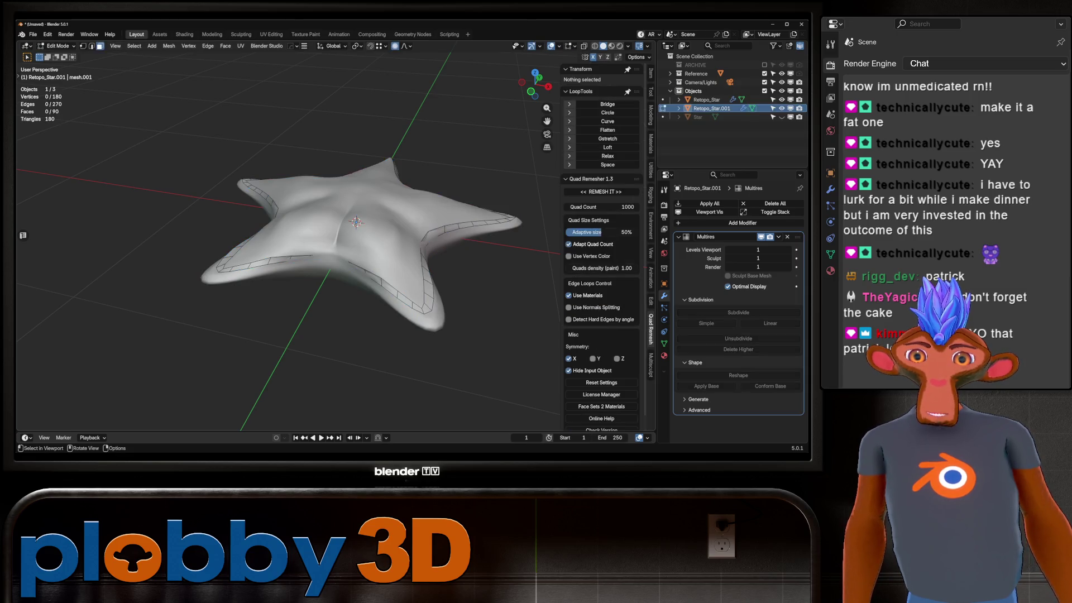
pyautogui.keyDown('alt'); pyautogui.click(274, 259); pyautogui.keyUp('alt')
pyautogui.moveTo(357, 223); pyautogui.dragTo(391, 184, button='middle')
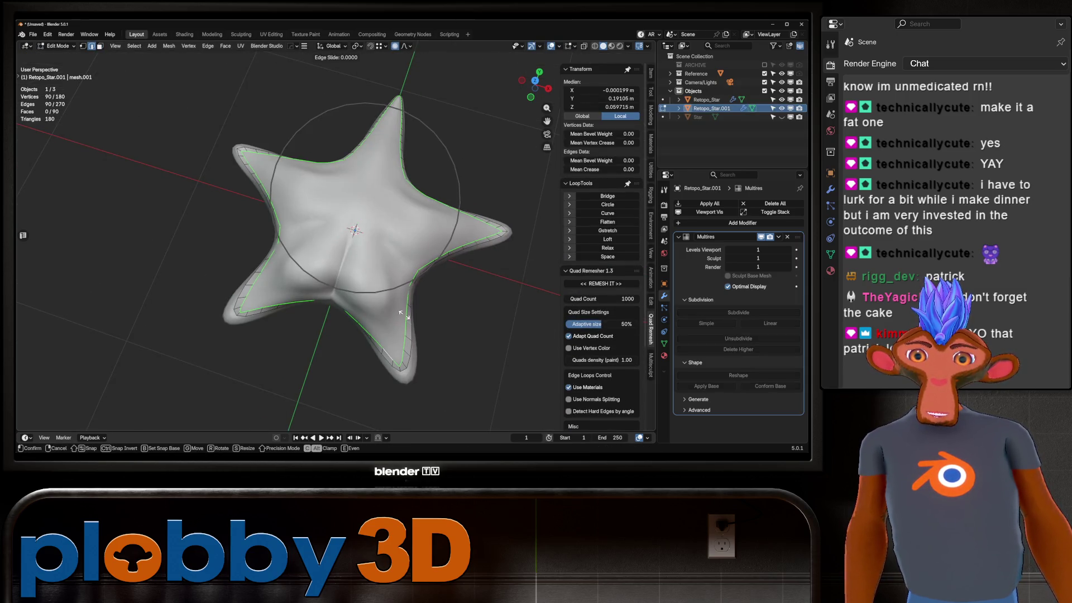
pyautogui.press('g')
pyautogui.press('g')
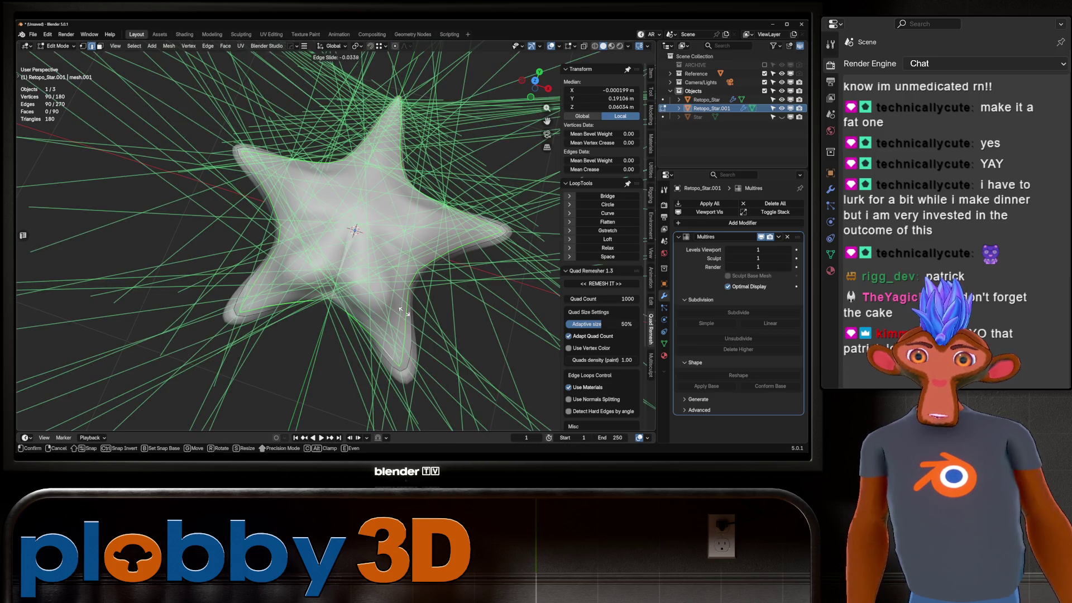
pyautogui.click(394, 291)
pyautogui.moveTo(395, 290); pyautogui.dragTo(386, 223, button='middle')
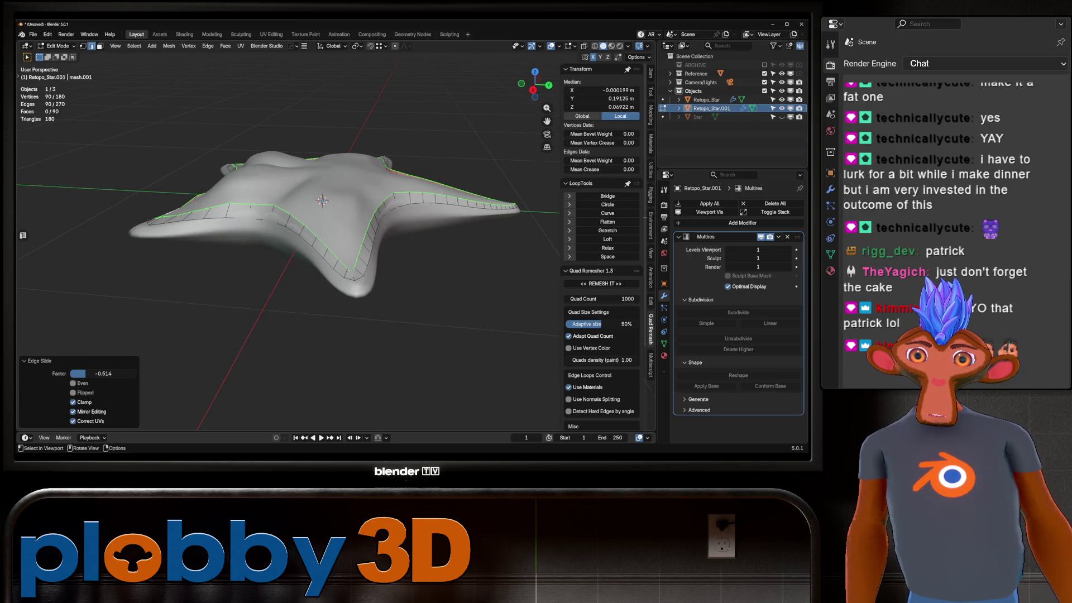
# Lower the border loop slightly along Z and smooth its vertices.
pyautogui.press('g')
pyautogui.press('z')
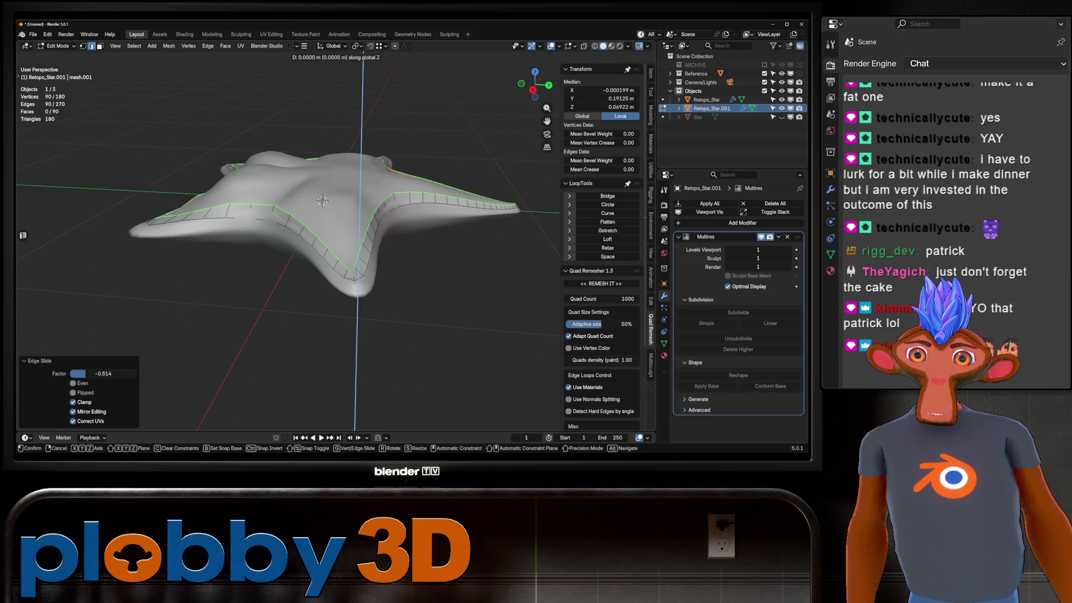
pyautogui.click(390, 218)
pyautogui.moveTo(391, 218); pyautogui.dragTo(447, 220, button='middle')
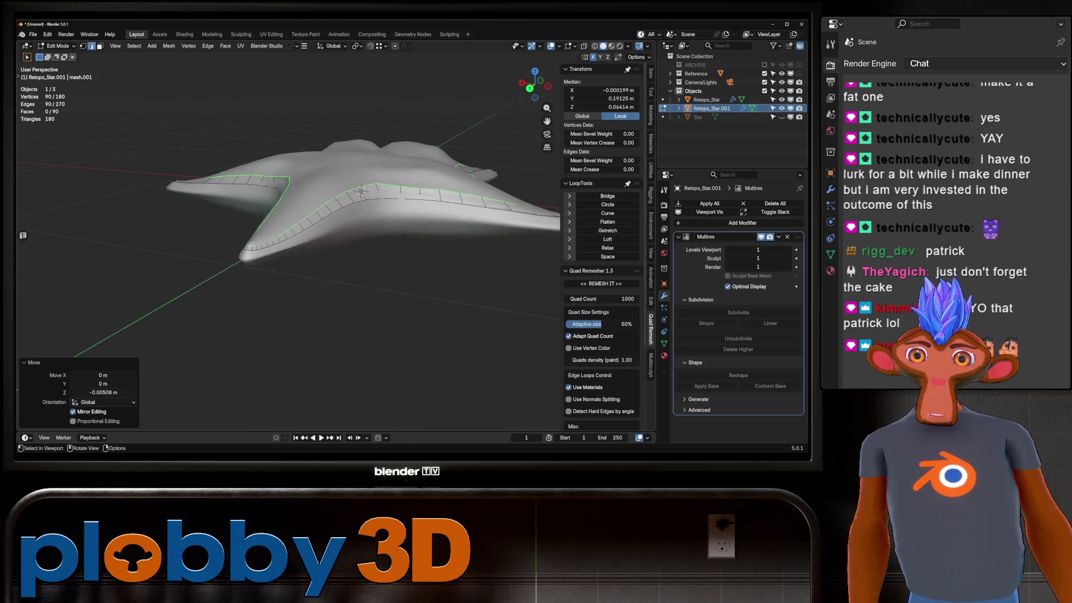
pyautogui.press('q')
pyautogui.click(446, 281)
pyautogui.moveTo(445, 280)
pyautogui.mouseDown(button='middle')
pyautogui.moveTo(441, 352)
pyautogui.moveTo(379, 332)
pyautogui.mouseUp(button='middle')
# Apply the rim strip's Multires modifier in Object Mode.
pyautogui.press('Tab')
pyautogui.hotkey('ctrl', 'a')
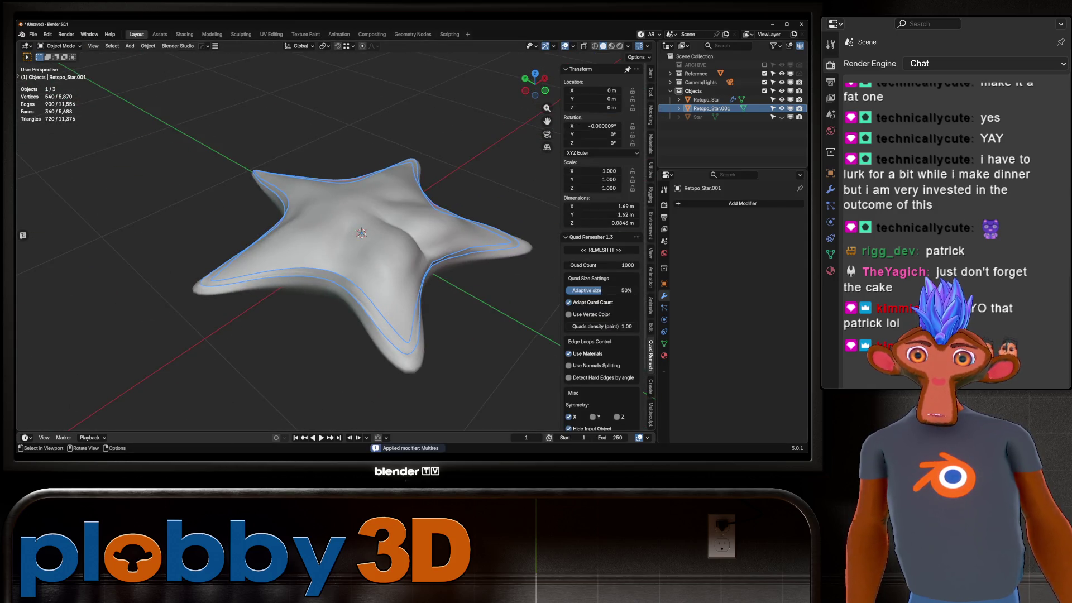
pyautogui.press('Tab')
pyautogui.press('Tab')
pyautogui.moveTo(357, 251); pyautogui.dragTo(340, 221, button='middle')
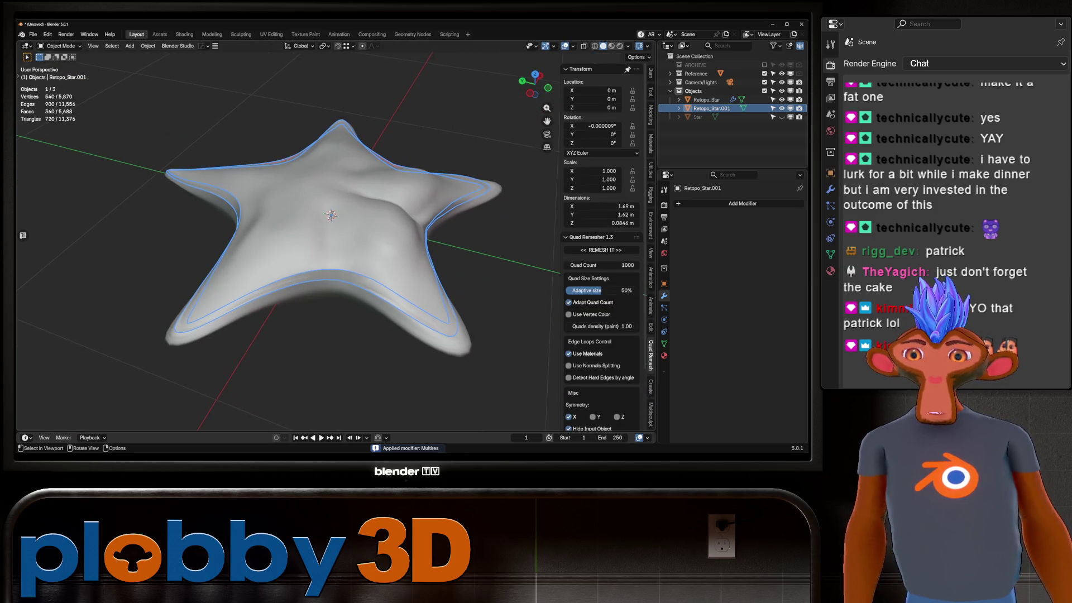
pyautogui.click(726, 203)
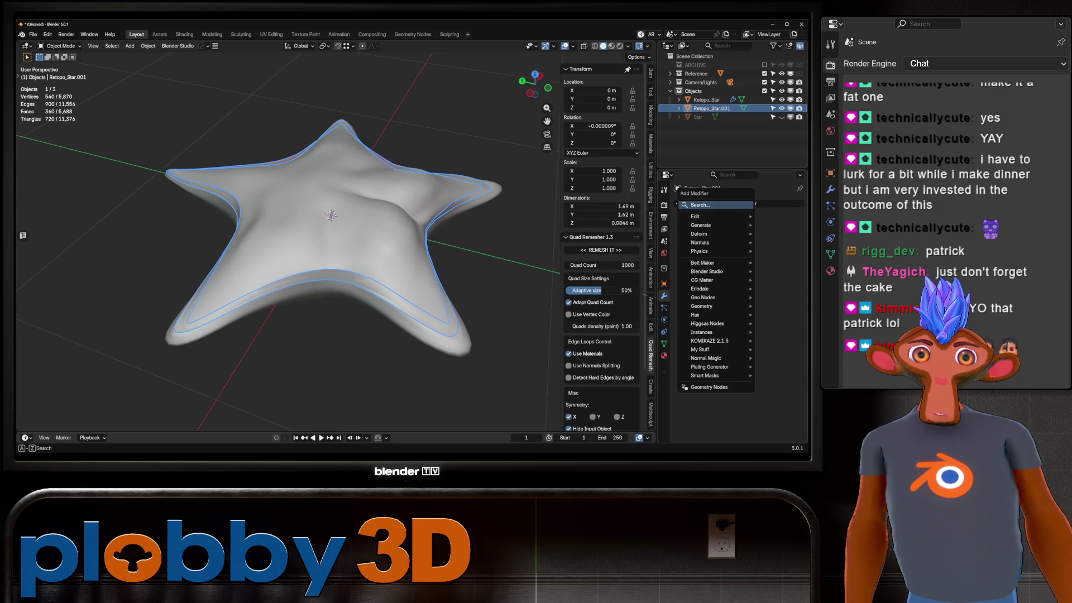
# Shrinkwrap the rim strip onto Retopo_Star and apply the modifier.
pyautogui.moveTo(703, 234)
pyautogui.click(625, 303)
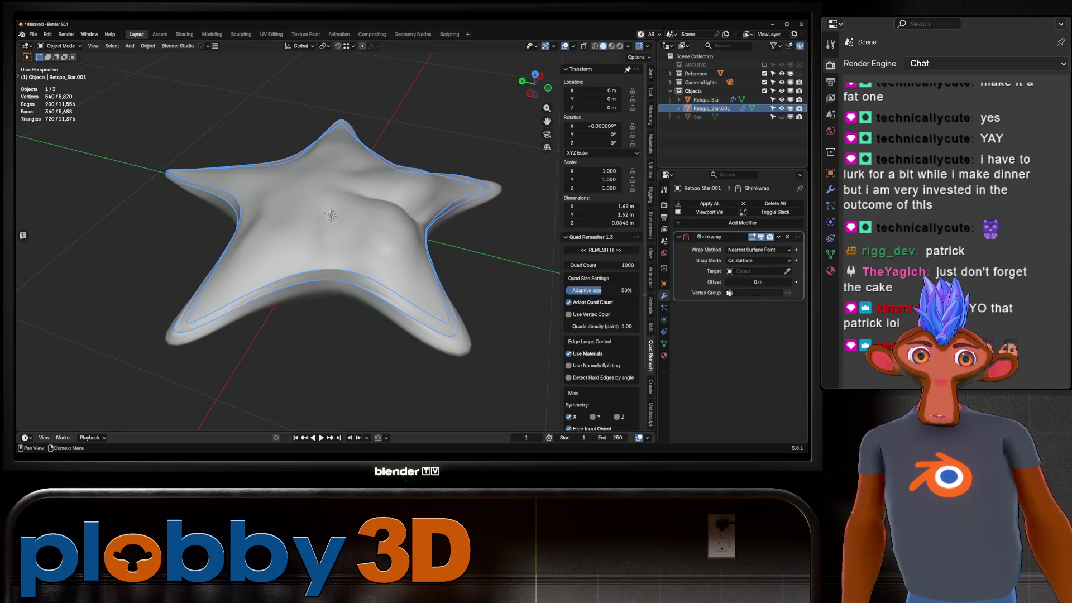
pyautogui.click(424, 237)
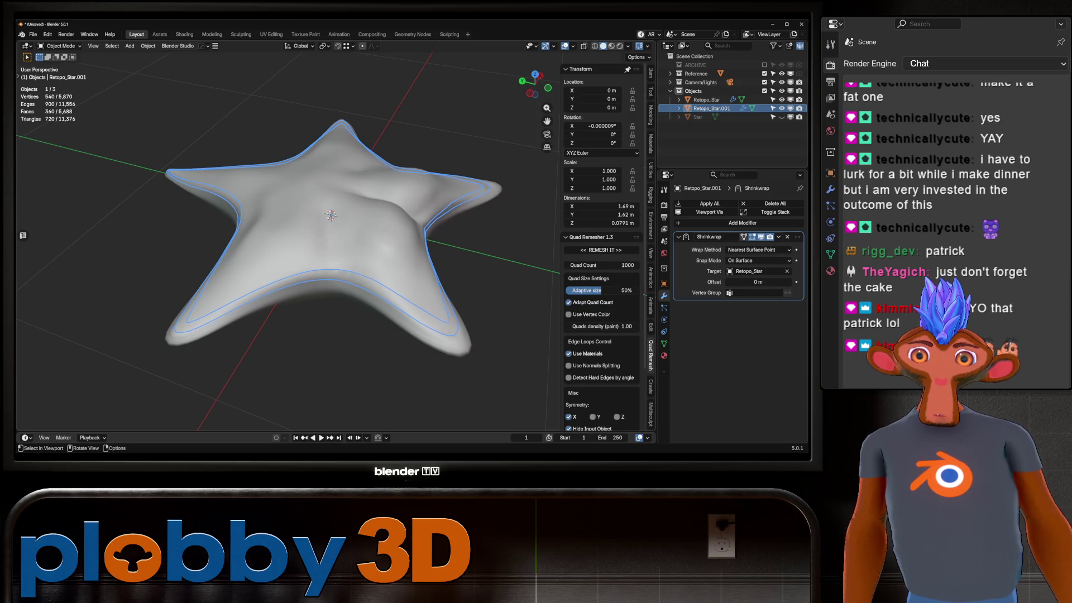
pyautogui.hotkey('ctrl', 'a')
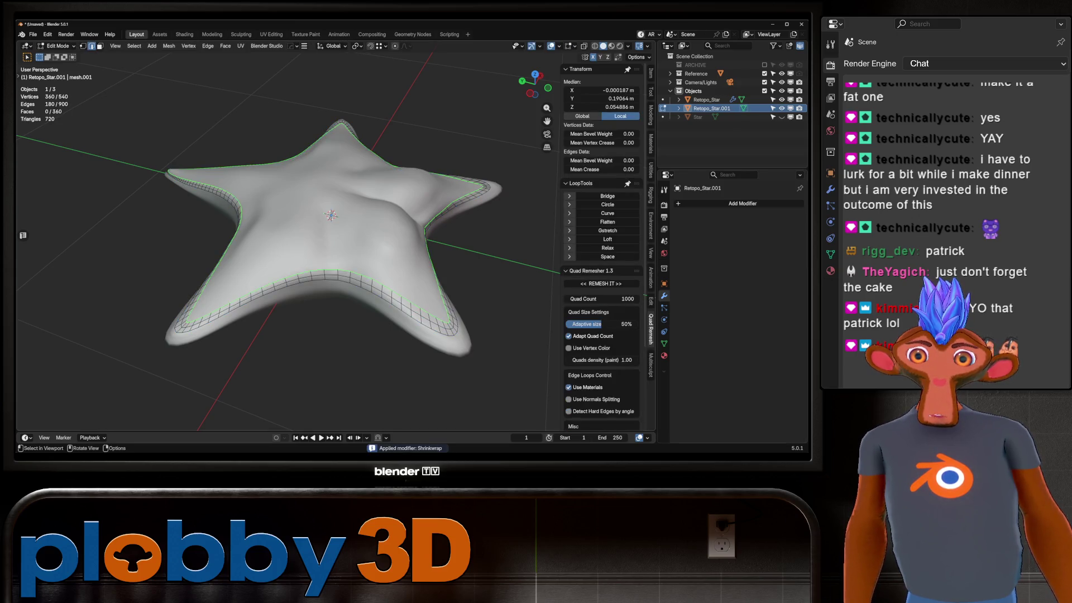
pyautogui.scroll(-2, 335, 240)
pyautogui.scroll(2, 288, 240)
pyautogui.moveTo(288, 240)
pyautogui.mouseDown(button='middle')
pyautogui.moveTo(287, 212)
pyautogui.moveTo(294, 240)
pyautogui.moveTo(301, 223)
pyautogui.mouseUp(button='middle')
pyautogui.press('Tab')
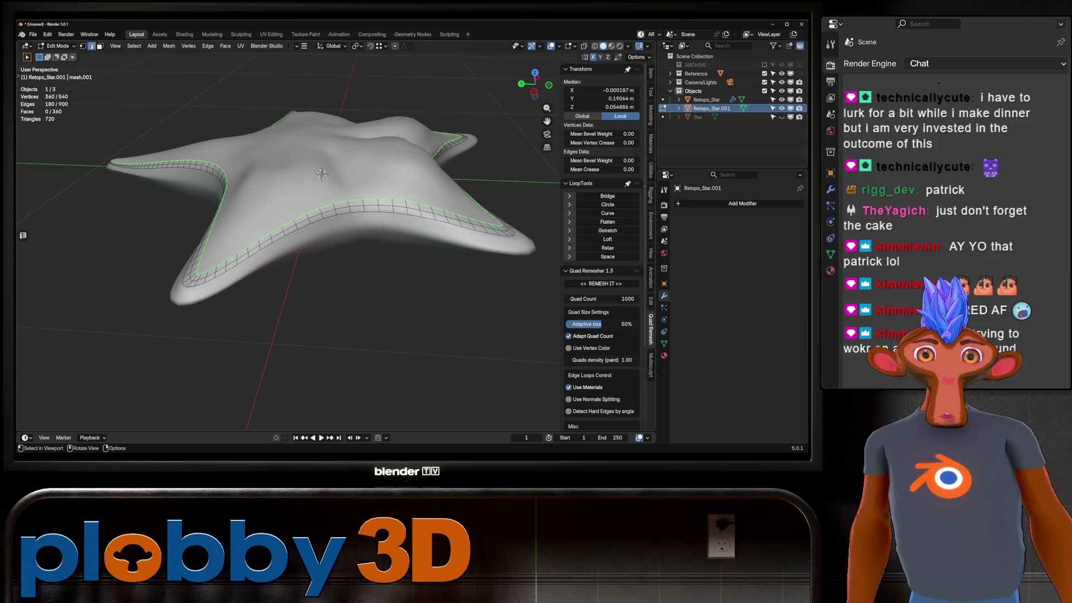
pyautogui.hotkey('ctrl', 'z')
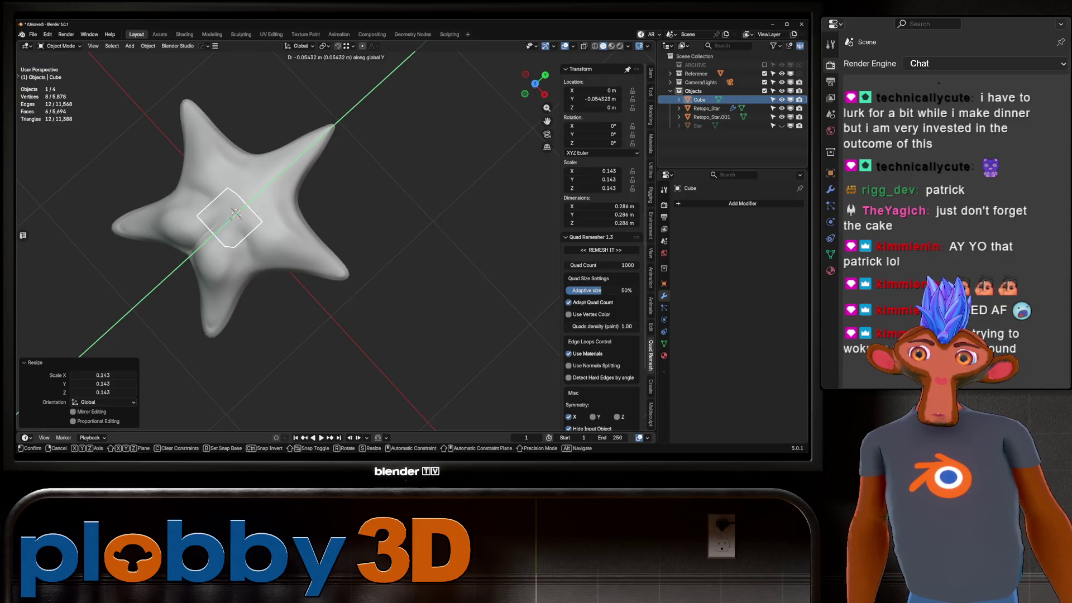
# Move the new cube 1.7168 m along X, beside the star.
pyautogui.press('g')
pyautogui.press('x')
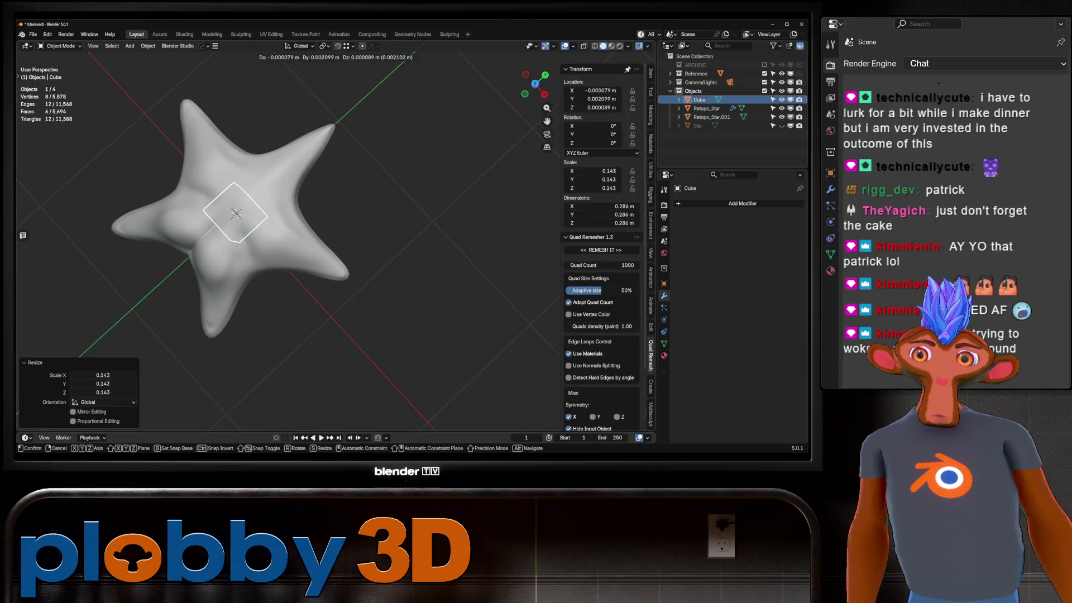
pyautogui.press('Return')
pyautogui.keyDown('shift'); pyautogui.moveTo(287, 240); pyautogui.dragTo(223, 156, button='middle'); pyautogui.keyUp('shift')
pyautogui.moveTo(169, 120); pyautogui.dragTo(33, 56, button='middle')
# Shrink the cube to 0.540 scale and apply its rotation and scale.
pyautogui.press('s')
pyautogui.press('Return')
pyautogui.press('s')
pyautogui.press('Return')
pyautogui.hotkey('ctrl', 'a')
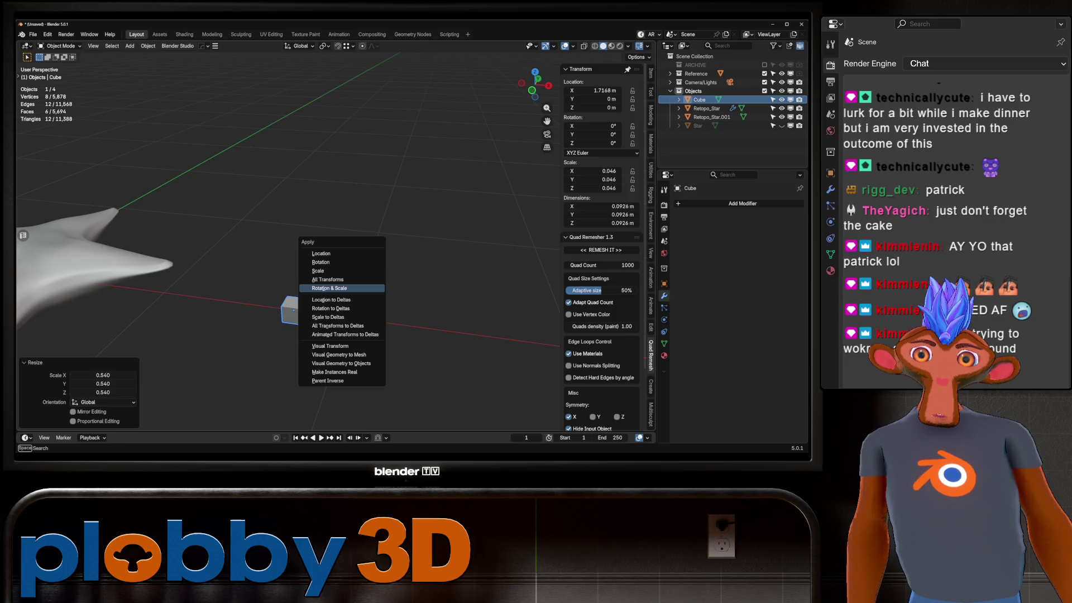
pyautogui.click(335, 291)
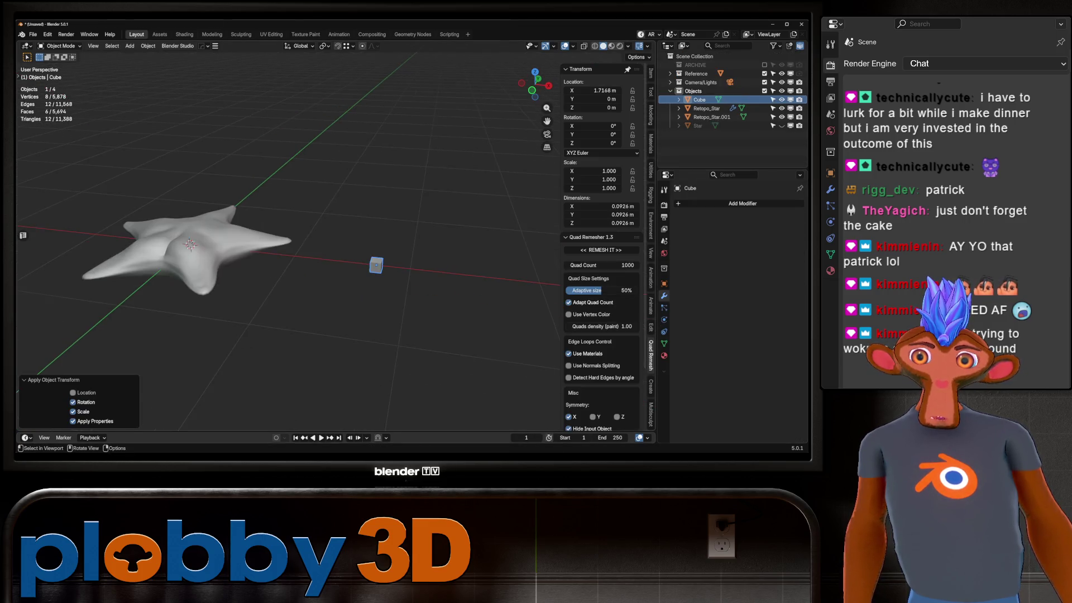
# Scale the cube further to 0.595 and apply rotation and scale again.
pyautogui.press('KP_Decimal')
pyautogui.press('s')
pyautogui.click(412, 292)
pyautogui.hotkey('ctrl', 'a')
pyautogui.click(372, 293)
# Lower the cube's top face and merge it at center into a pyramid.
pyautogui.press('Tab')
pyautogui.click(367, 262)
pyautogui.press('g')
pyautogui.press('z')
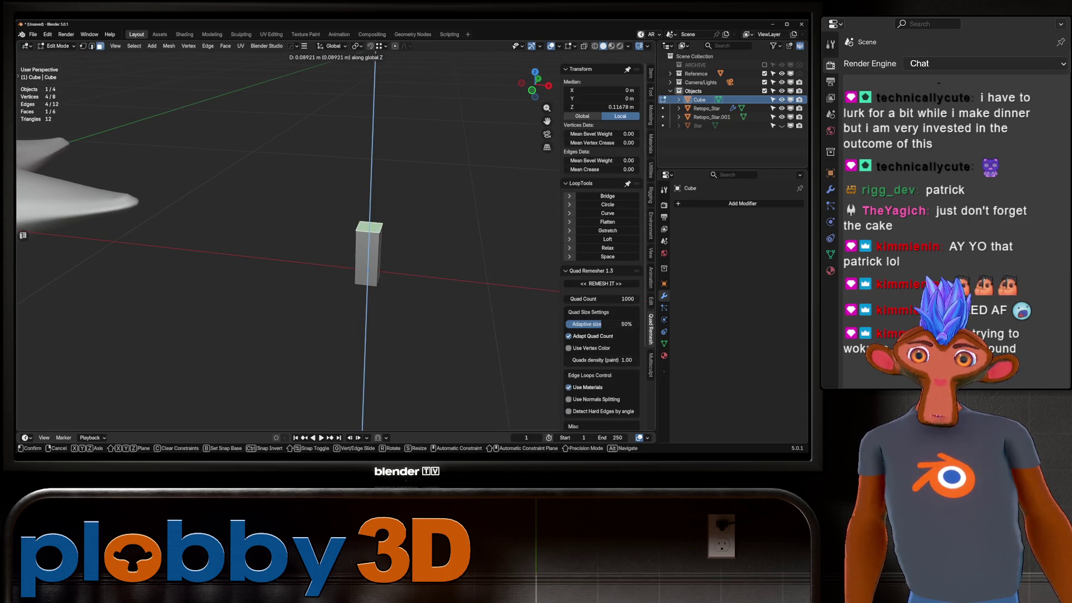
pyautogui.click(424, 287)
pyautogui.press('x')
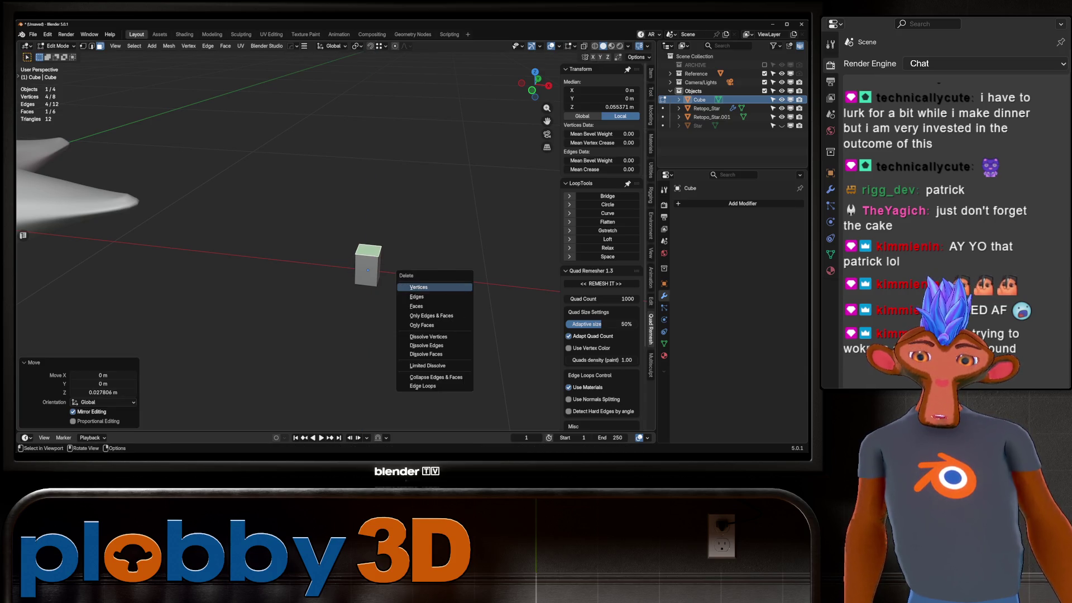
pyautogui.press('Escape')
pyautogui.press('m')
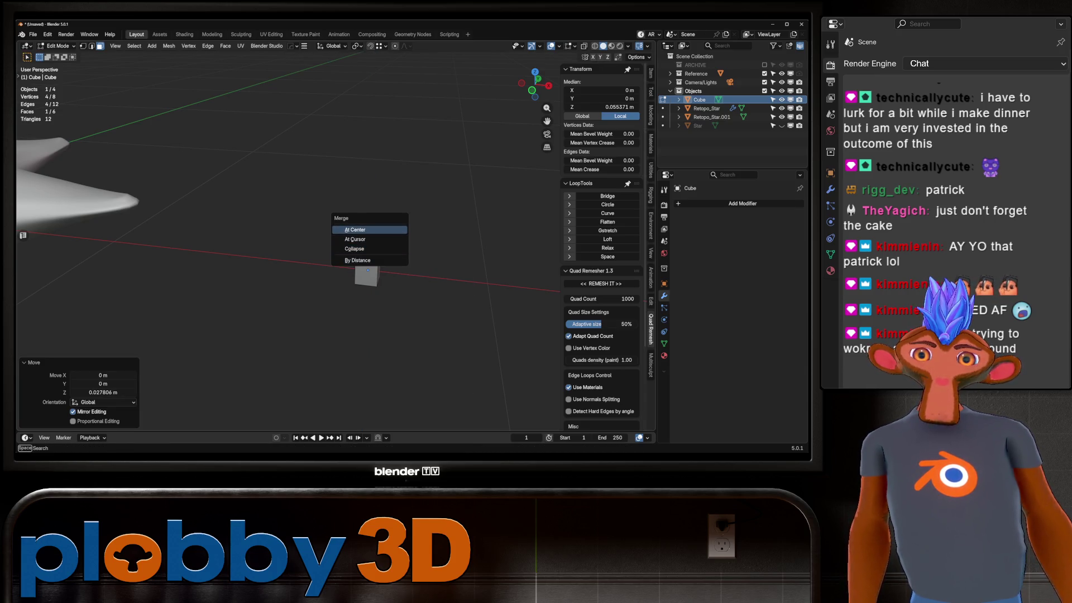
pyautogui.click(355, 229)
# Lower the pyramid's apex vertex along Z to shorten the spike.
pyautogui.moveTo(358, 240)
pyautogui.mouseDown(button='middle')
pyautogui.moveTo(391, 246)
pyautogui.moveTo(368, 234)
pyautogui.moveTo(368, 195)
pyautogui.mouseUp(button='middle')
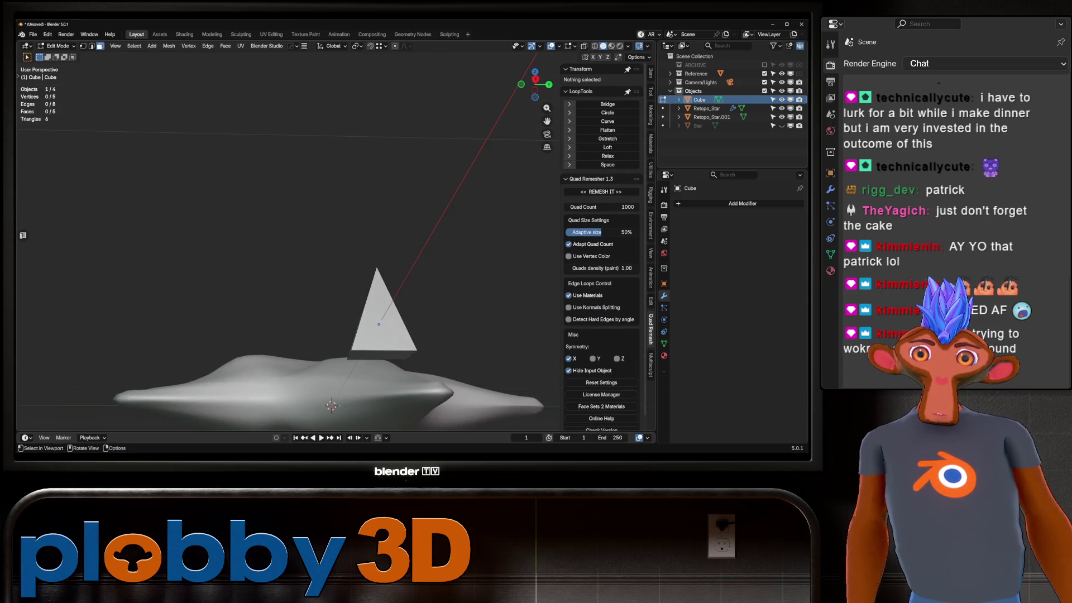
pyautogui.press('1')
pyautogui.click(377, 268)
pyautogui.press('g')
pyautogui.press('z')
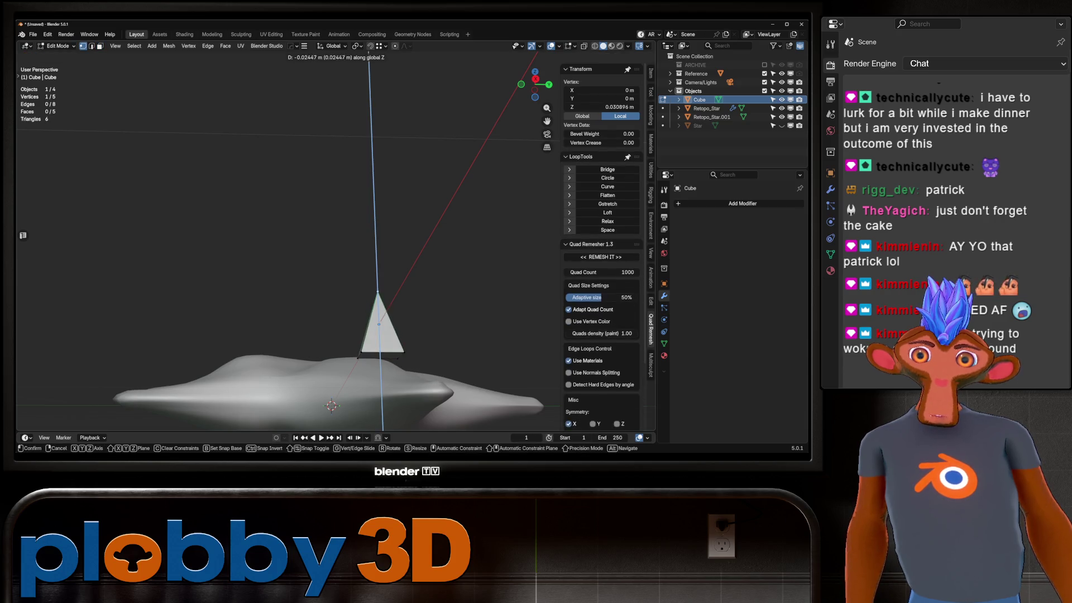
pyautogui.press('Return')
pyautogui.moveTo(369, 251); pyautogui.dragTo(369, 179, button='middle')
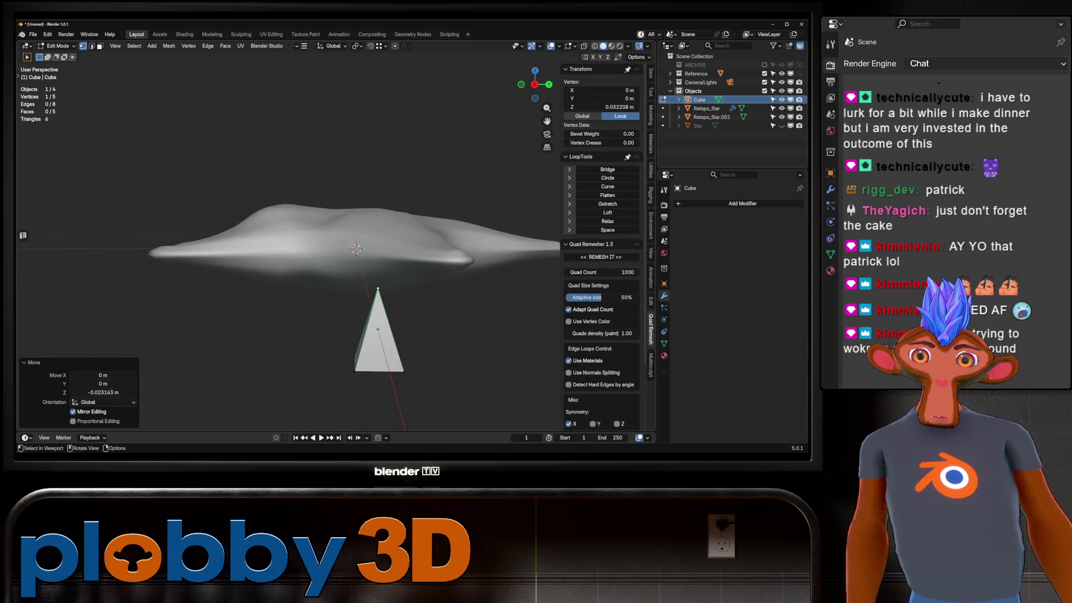
pyautogui.scroll(-1, 368, 251)
pyautogui.moveTo(369, 251); pyautogui.dragTo(369, 224, button='middle')
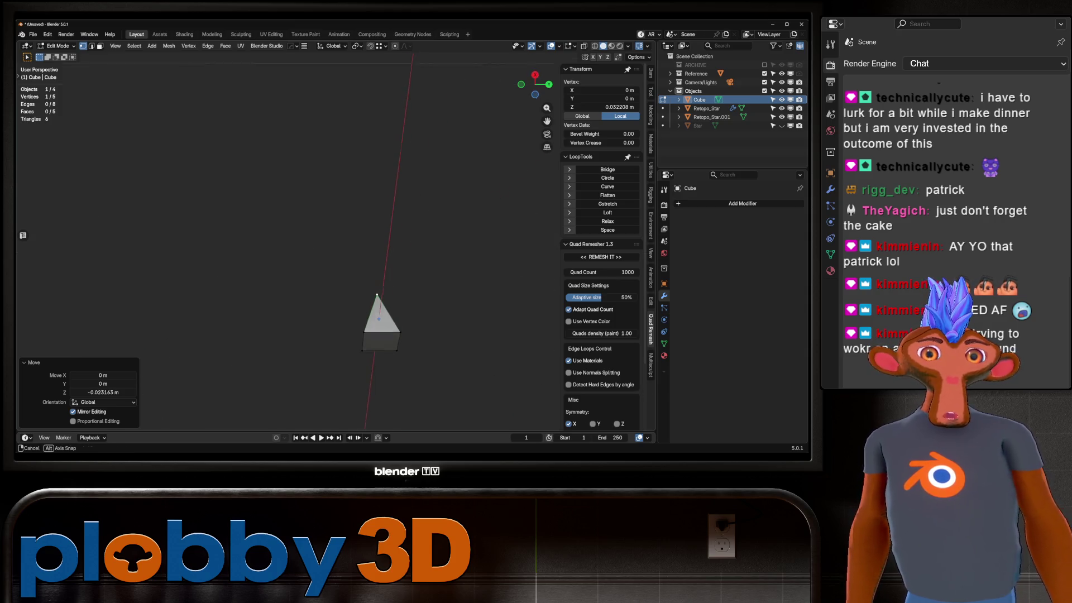
# Resize the pyramid's bottom face to adjust the spike base.
pyautogui.press('3')
pyautogui.click(380, 341)
pyautogui.press('s')
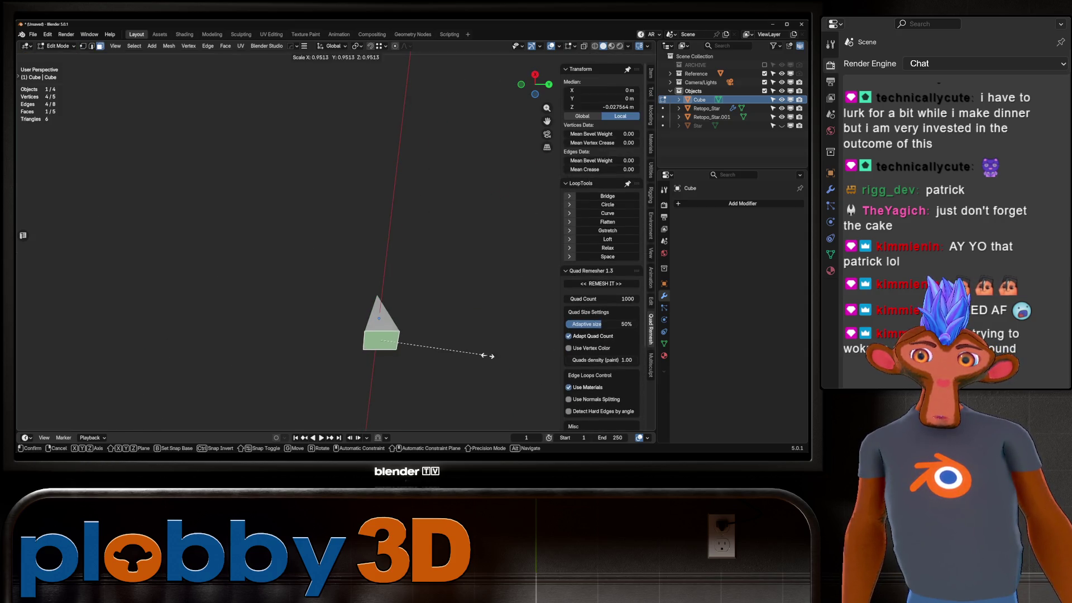
pyautogui.click(454, 374)
pyautogui.press('Tab')
# Apply the pyramid spike's rotation and scale in Object Mode.
pyautogui.moveTo(391, 313)
pyautogui.mouseDown(button='middle')
pyautogui.moveTo(395, 346)
pyautogui.moveTo(374, 301)
pyautogui.mouseUp(button='middle')
pyautogui.press('Tab')
pyautogui.press('q')
pyautogui.press('Escape')
pyautogui.press('Tab')
pyautogui.hotkey('ctrl', 'a')
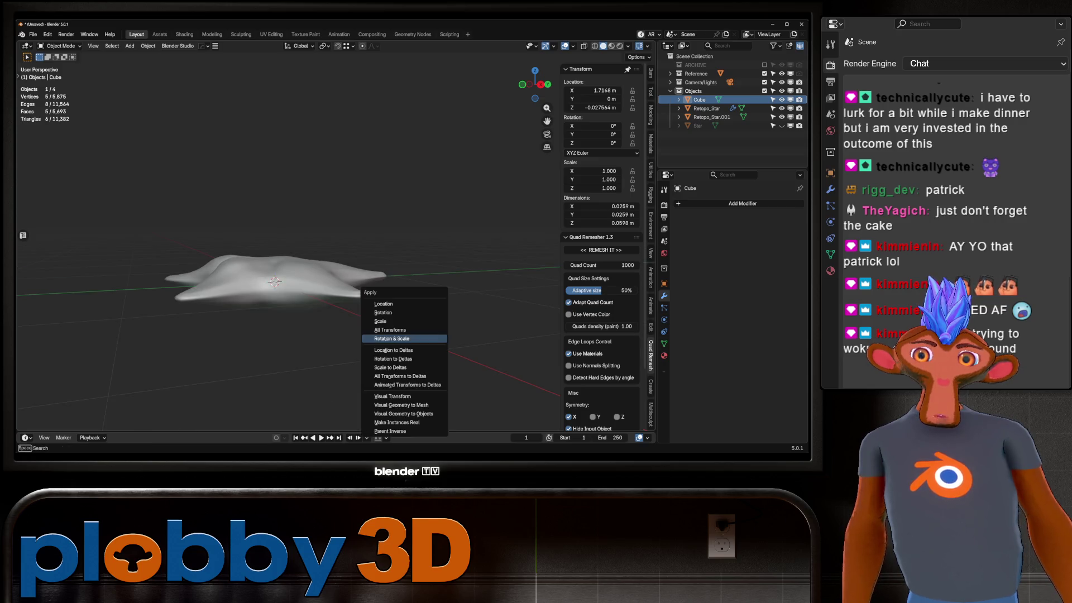
pyautogui.click(402, 334)
# Select the Retopo_Star object.
pyautogui.scroll(3, 402, 335)
pyautogui.moveTo(402, 335)
pyautogui.mouseDown(button='middle')
pyautogui.moveTo(386, 346)
pyautogui.moveTo(393, 330)
pyautogui.mouseUp(button='middle')
pyautogui.click(391, 262)
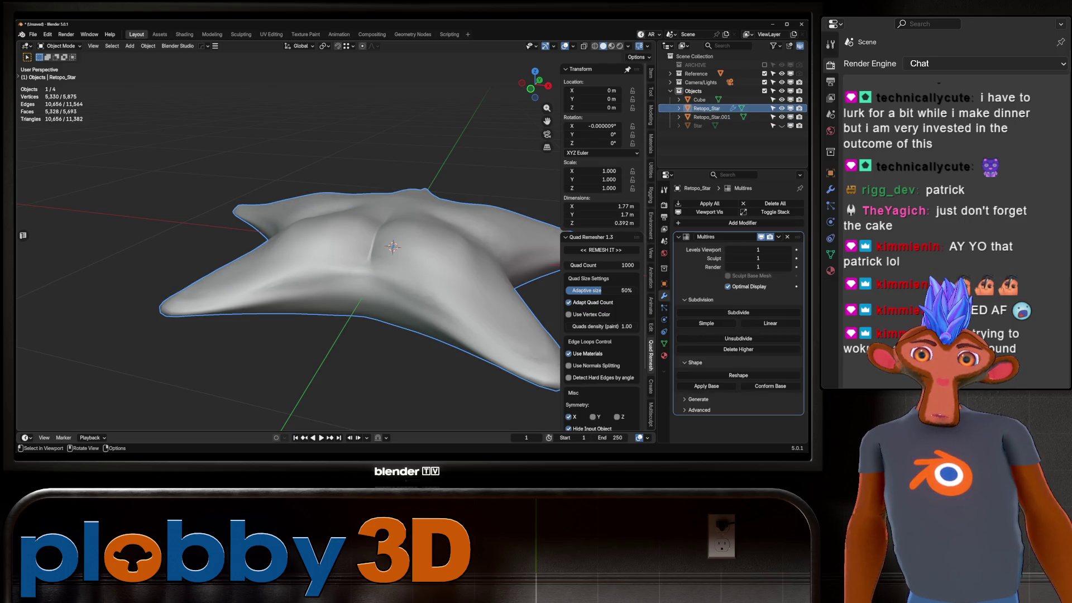
# Add a Scatter on Surface modifier to the Retopo_Star.001 rim band.
pyautogui.click(390, 263)
pyautogui.moveTo(391, 263); pyautogui.dragTo(394, 301, button='middle')
pyautogui.scroll(-2, 394, 302)
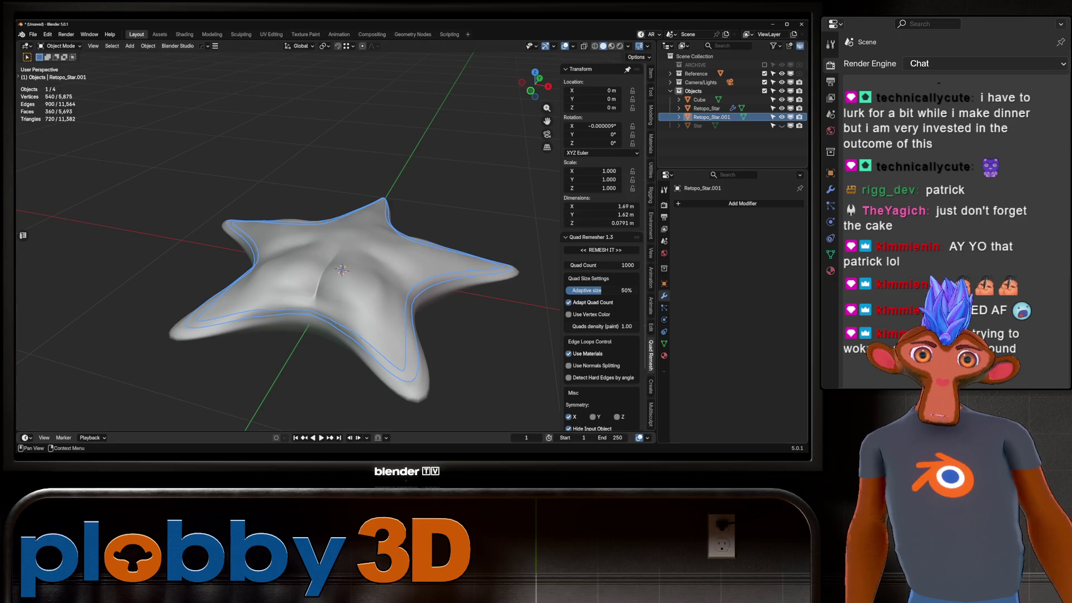
pyautogui.click(698, 204)
pyautogui.moveTo(698, 204)
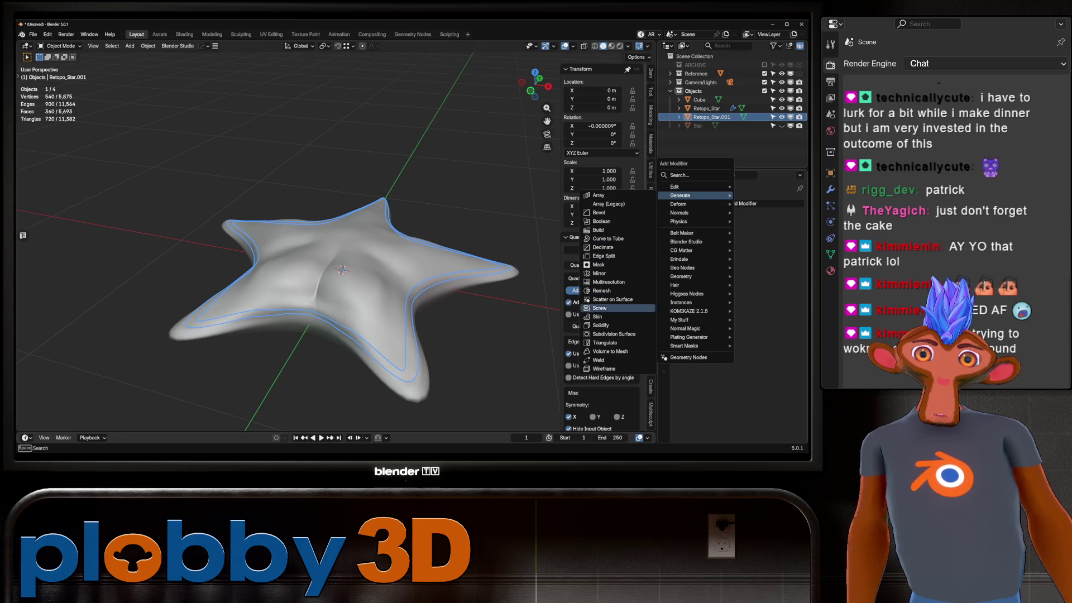
pyautogui.click(613, 300)
# Set Cube as the object scattered by the modifier.
pyautogui.scroll(-5, 391, 251)
pyautogui.scroll(6, 391, 252)
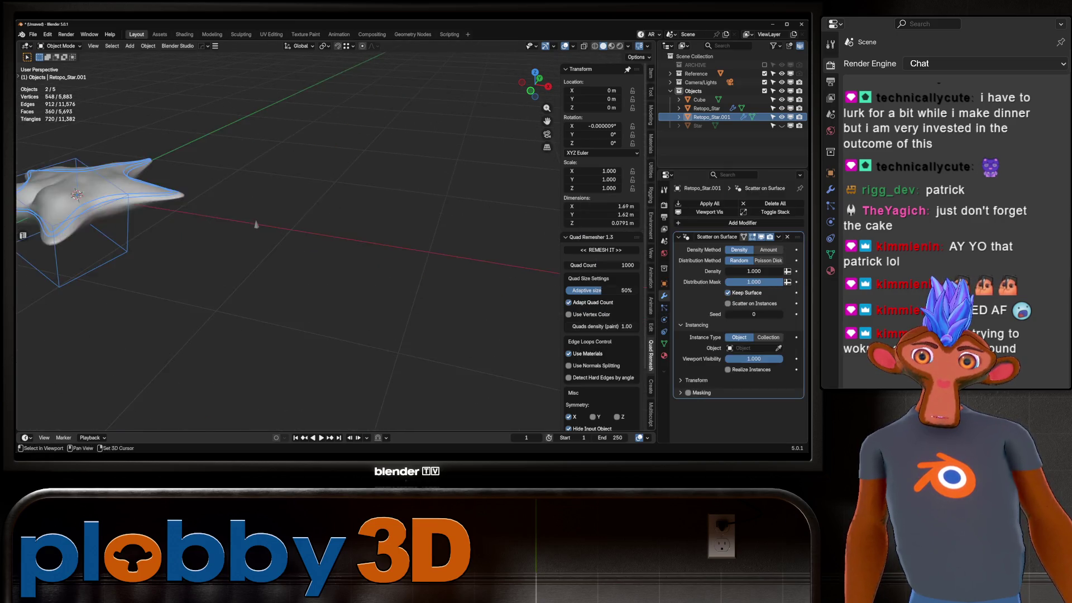
pyautogui.scroll(-4, 476, 224)
pyautogui.scroll(6, 476, 223)
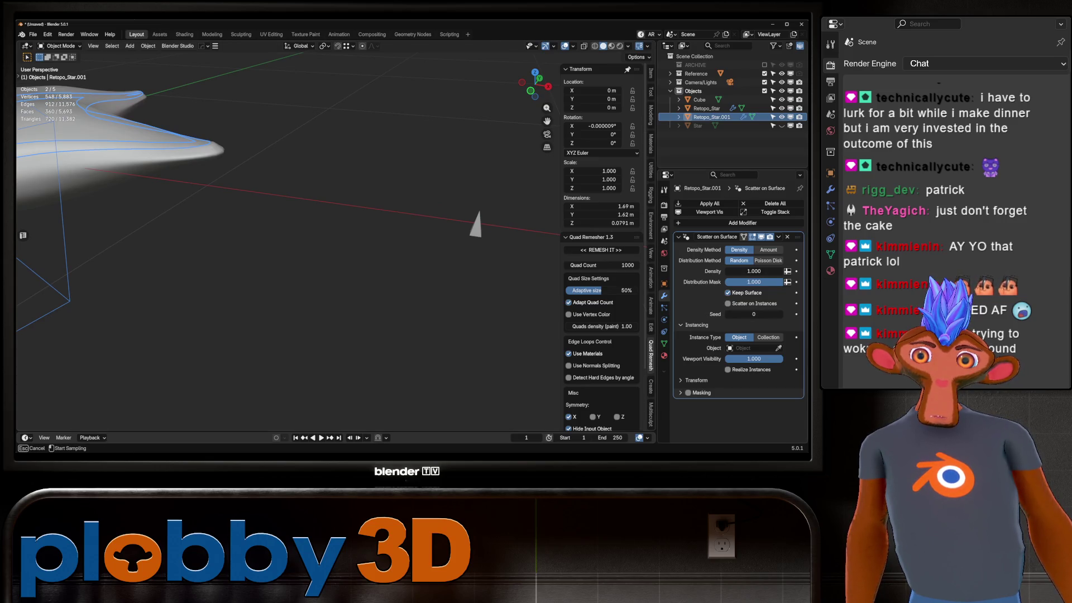
pyautogui.click(476, 223)
pyautogui.scroll(-3, 475, 223)
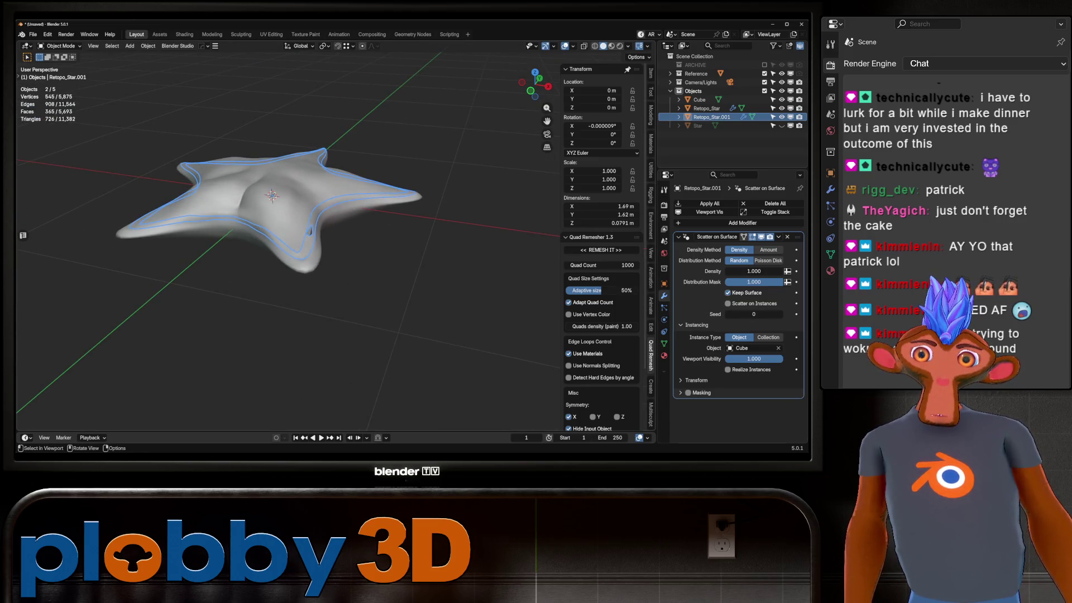
pyautogui.scroll(4, 257, 207)
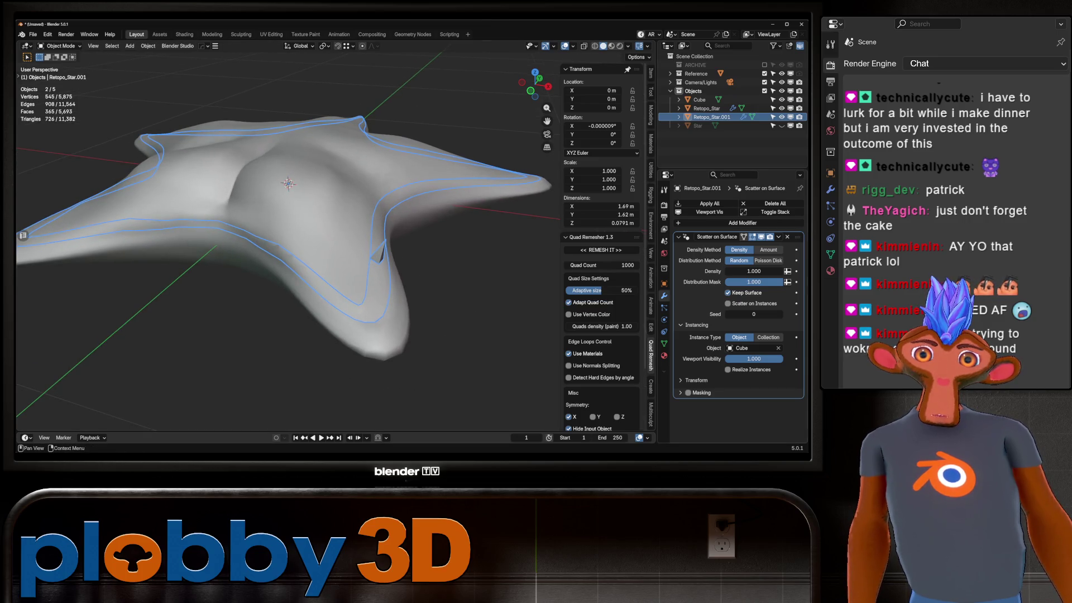
# Switch distribution to Poisson Disk and raise density to 701.390.
pyautogui.click(696, 380)
pyautogui.scroll(-2, 737, 335)
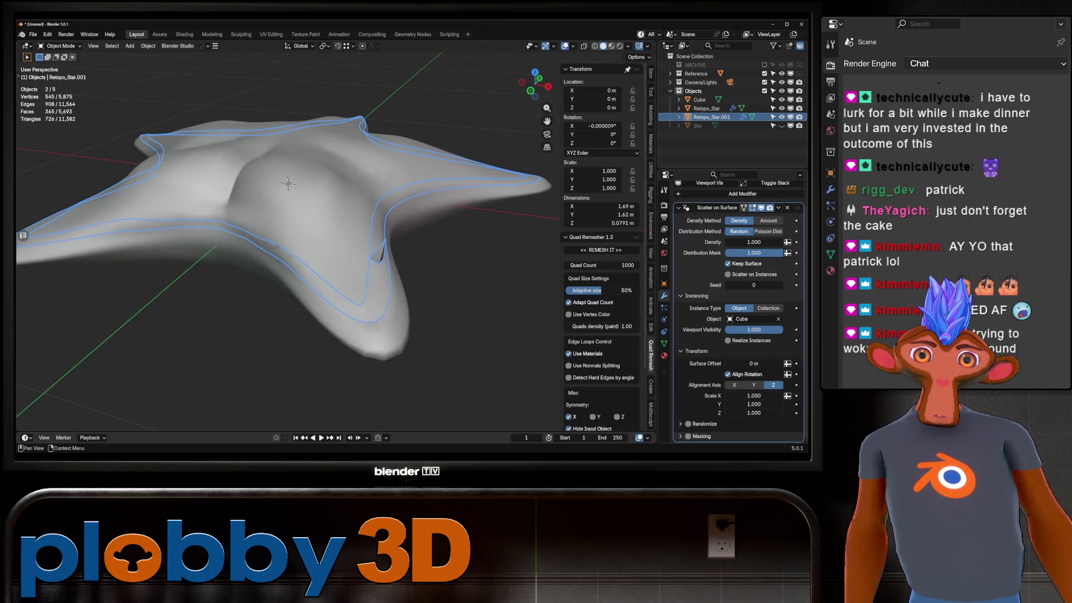
pyautogui.click(768, 231)
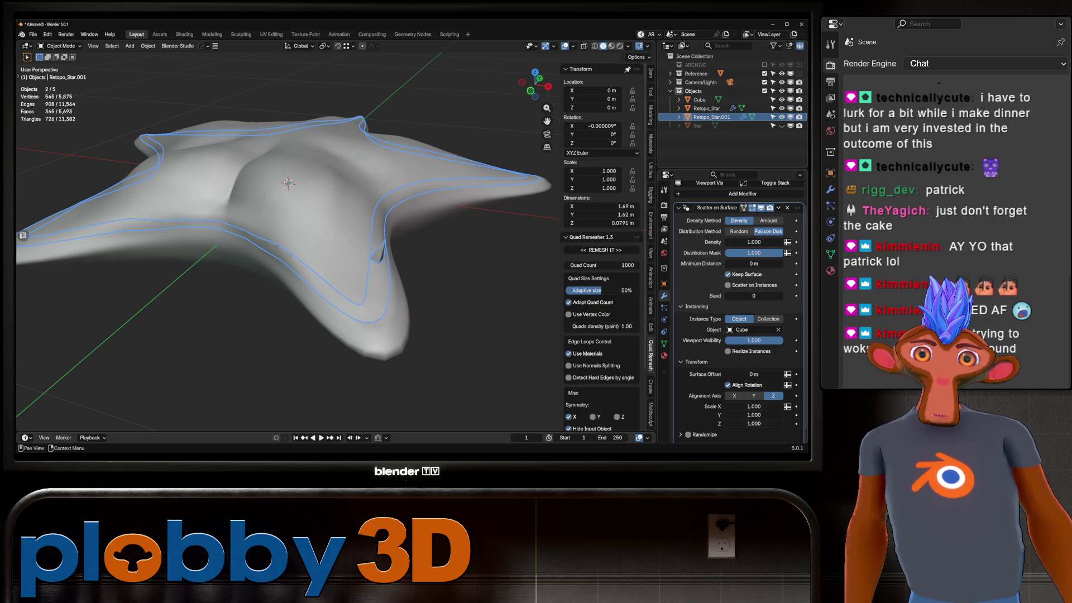
pyautogui.moveTo(753, 242); pyautogui.dragTo(788, 242)
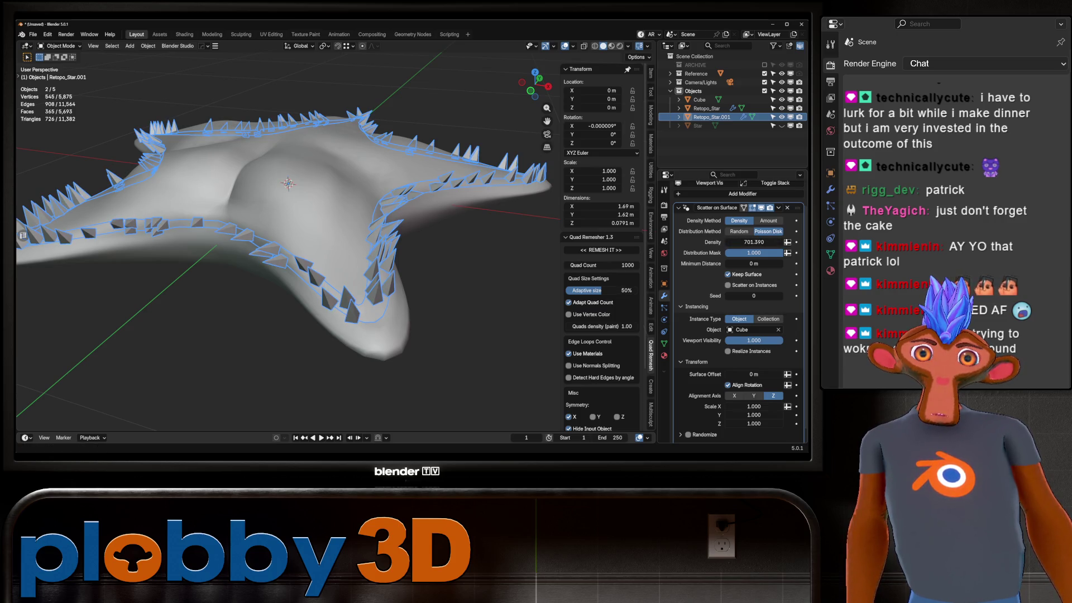
# Set the scatter's minimum spike distance to 0.01 m.
pyautogui.click(754, 263)
pyautogui.write('1')
pyautogui.press('Return')
pyautogui.click(754, 263)
pyautogui.press('Return')
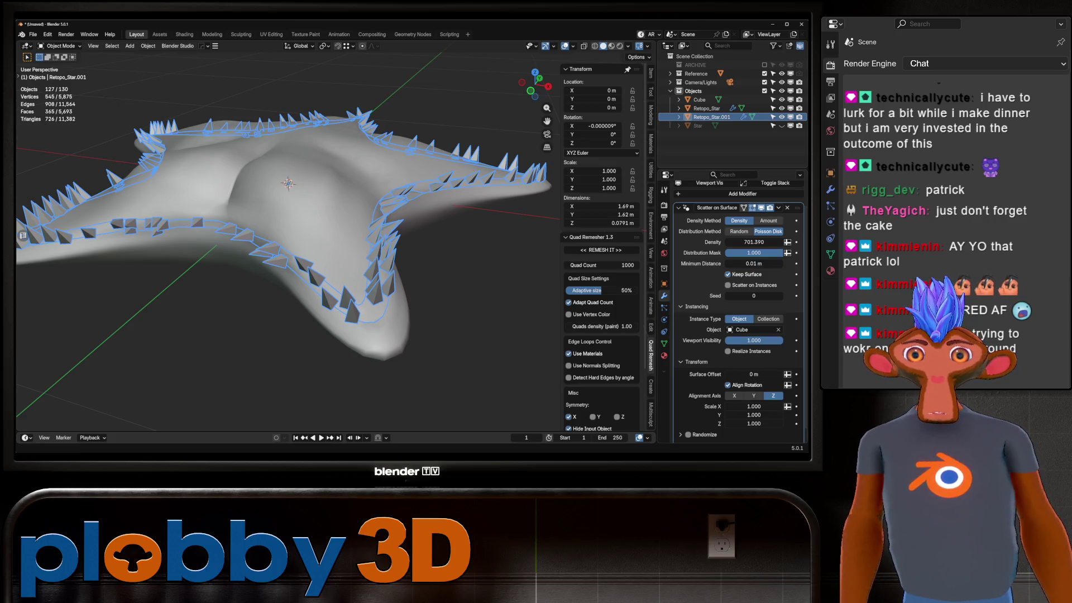
# Increase the scatter density so the rim spikes pack more densely.
pyautogui.moveTo(436, 235)
pyautogui.mouseDown(button='middle')
pyautogui.moveTo(539, 332)
pyautogui.moveTo(485, 229)
pyautogui.moveTo(494, 285)
pyautogui.moveTo(469, 234)
pyautogui.moveTo(436, 296)
pyautogui.moveTo(447, 287)
pyautogui.mouseUp(button='middle')
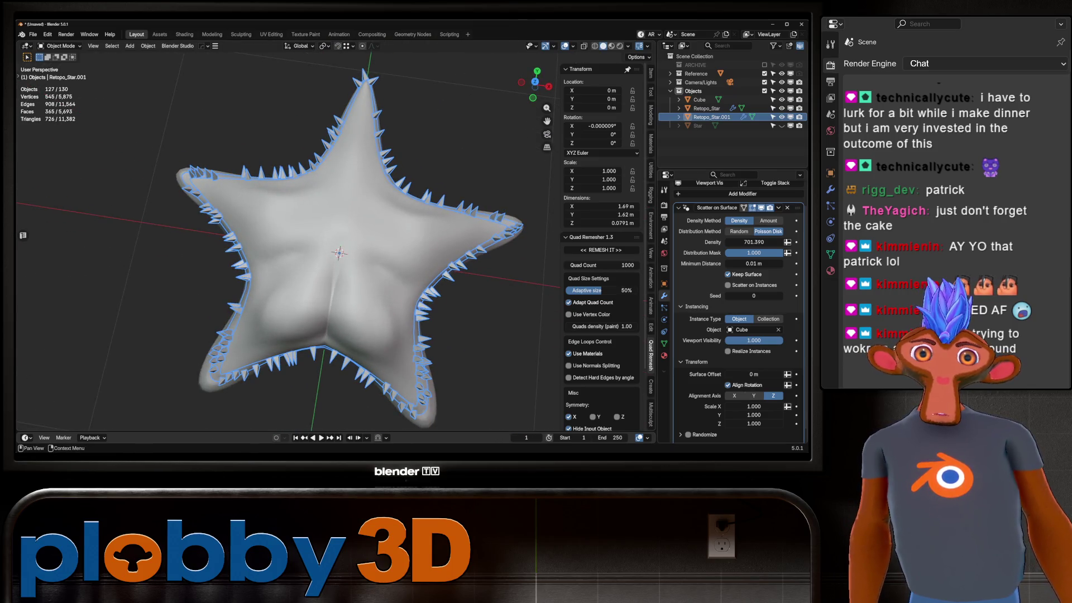
pyautogui.moveTo(753, 242); pyautogui.dragTo(813, 241)
pyautogui.press('Tab')
pyautogui.press('Tab')
pyautogui.scroll(5, 335, 251)
pyautogui.moveTo(335, 251); pyautogui.dragTo(349, 196, button='middle')
pyautogui.scroll(-5, 335, 251)
pyautogui.moveTo(335, 251); pyautogui.dragTo(354, 299, button='middle')
pyautogui.scroll(-1, 738, 312)
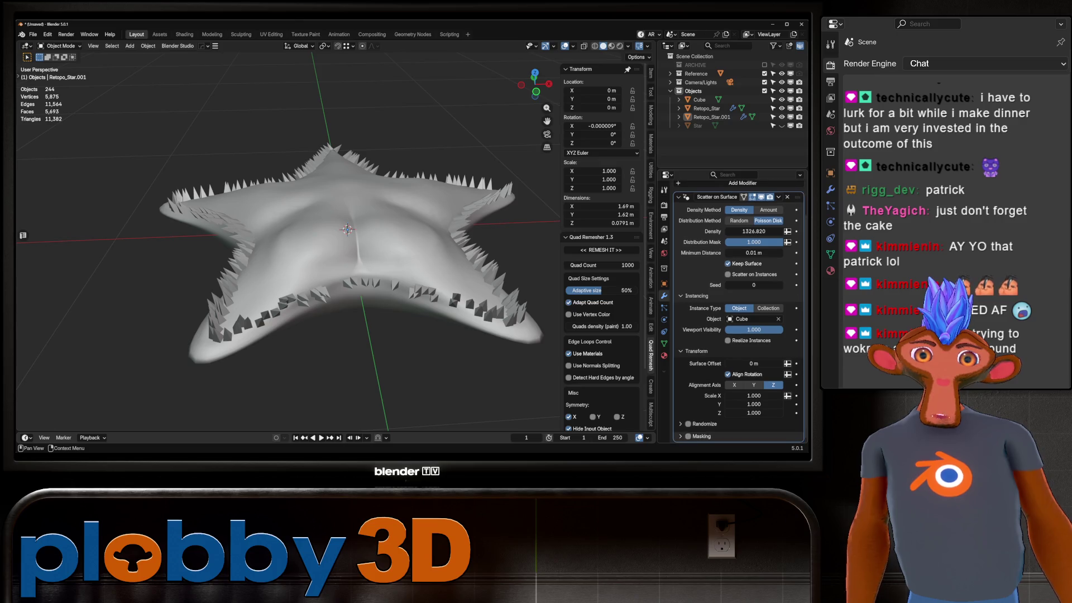
# Enable randomization with scale 0.642 and 360° random Z rotation.
pyautogui.click(680, 424)
pyautogui.scroll(-5, 737, 312)
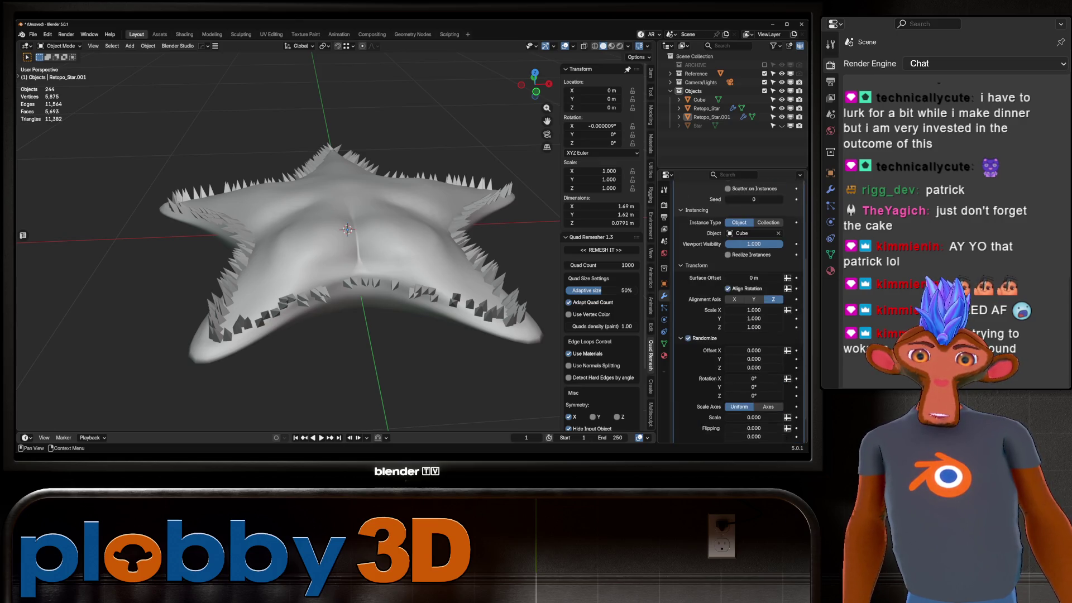
pyautogui.moveTo(753, 387); pyautogui.dragTo(772, 386)
pyautogui.moveTo(334, 195); pyautogui.dragTo(341, 257, button='middle')
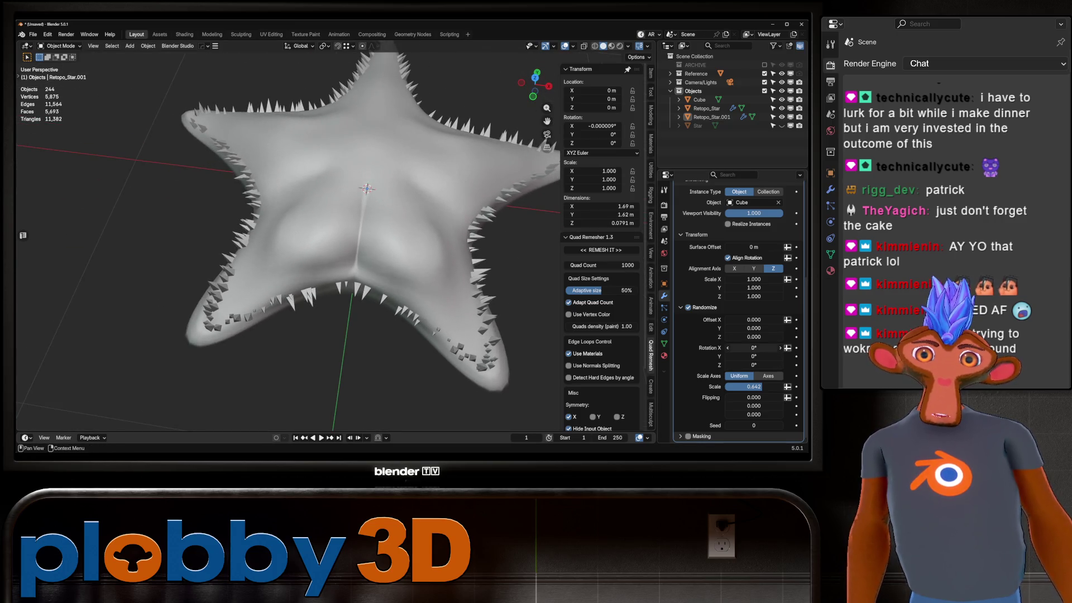
pyautogui.moveTo(753, 365); pyautogui.dragTo(781, 365)
pyautogui.click(754, 364)
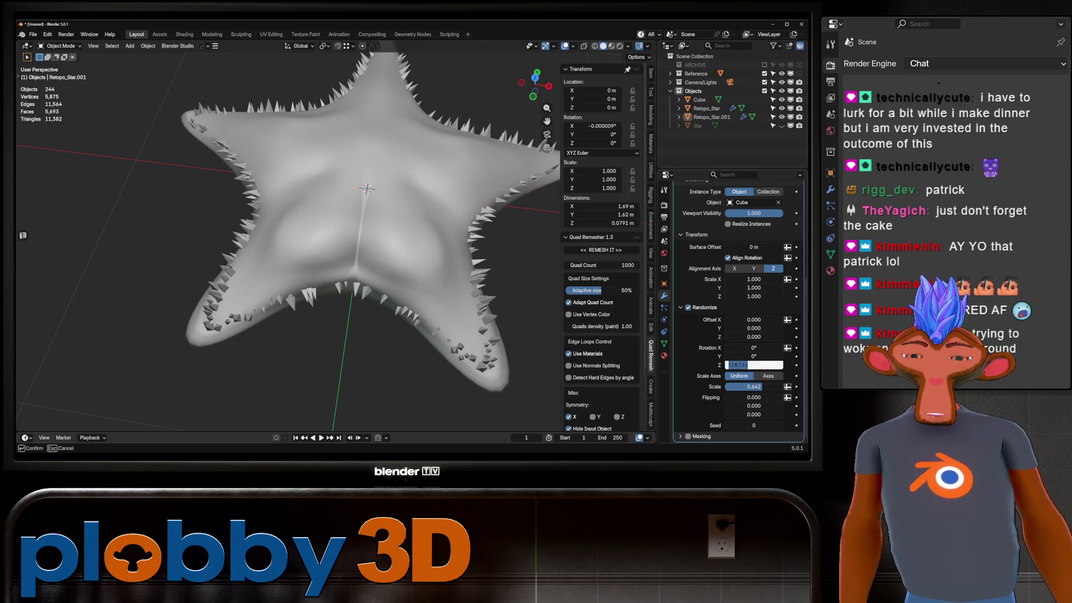
pyautogui.write('360')
pyautogui.press('Return')
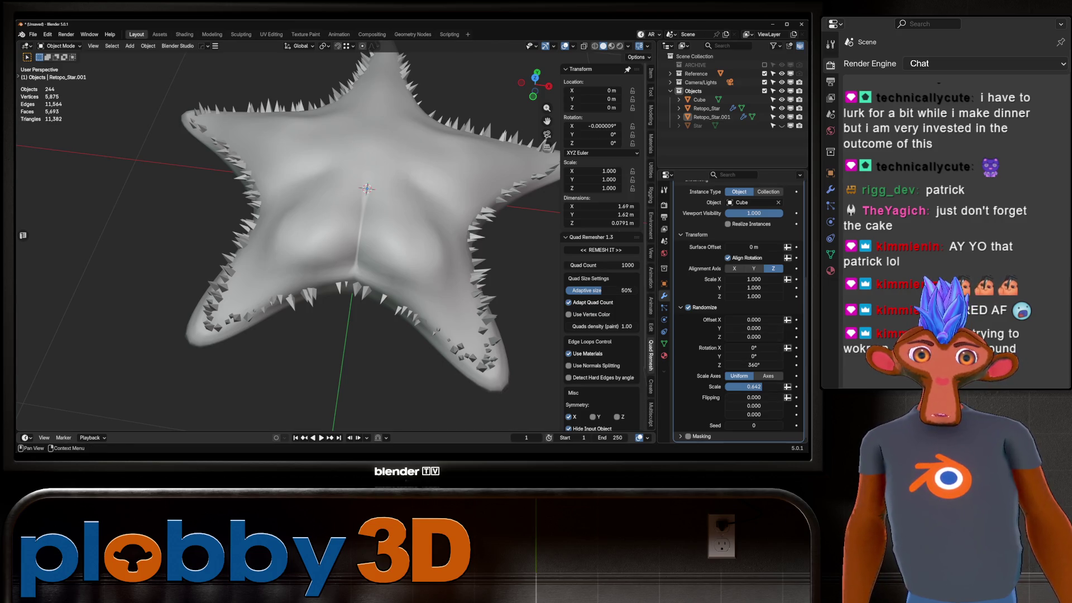
# Set the random Y rotation to -8.28° to vary spike tilts.
pyautogui.moveTo(754, 356)
pyautogui.mouseDown()
pyautogui.moveTo(728, 356)
pyautogui.moveTo(747, 356)
pyautogui.mouseUp()
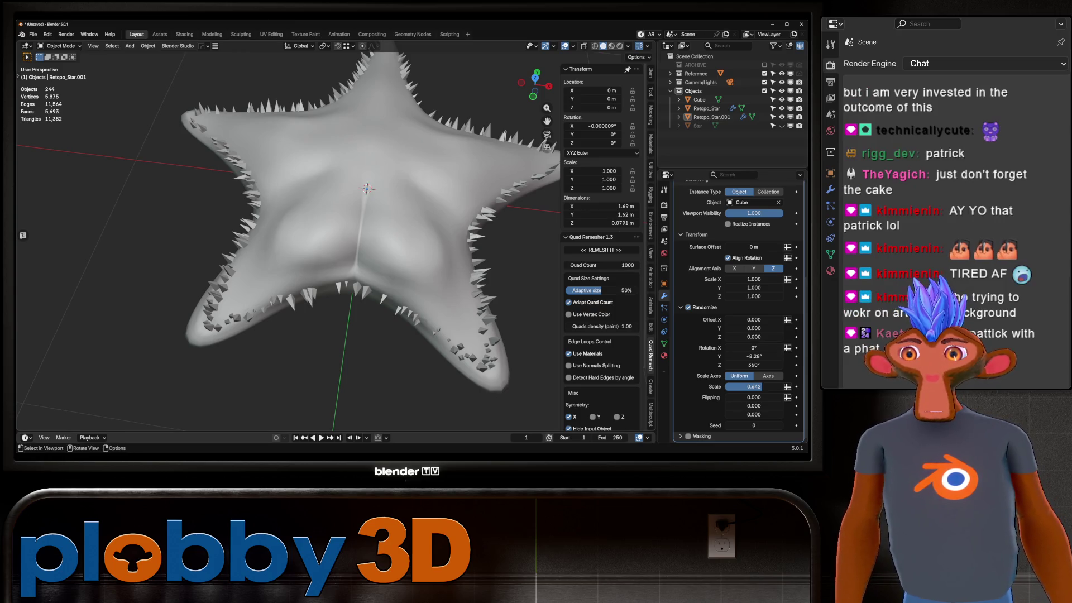
pyautogui.scroll(-5, 367, 234)
pyautogui.moveTo(341, 190)
pyautogui.keyDown('shift'); pyautogui.mouseDown(button='middle')
pyautogui.moveTo(313, 256)
pyautogui.moveTo(324, 167)
pyautogui.moveTo(315, 268)
pyautogui.moveTo(320, 224)
pyautogui.moveTo(318, 263)
pyautogui.moveTo(318, 246)
pyautogui.mouseUp(button='middle'); pyautogui.keyUp('shift')
# Select all objects, try a Hops mirror on the spikes, then undo it.
pyautogui.press('a')
pyautogui.hotkey('shift', 'alt', 'x')
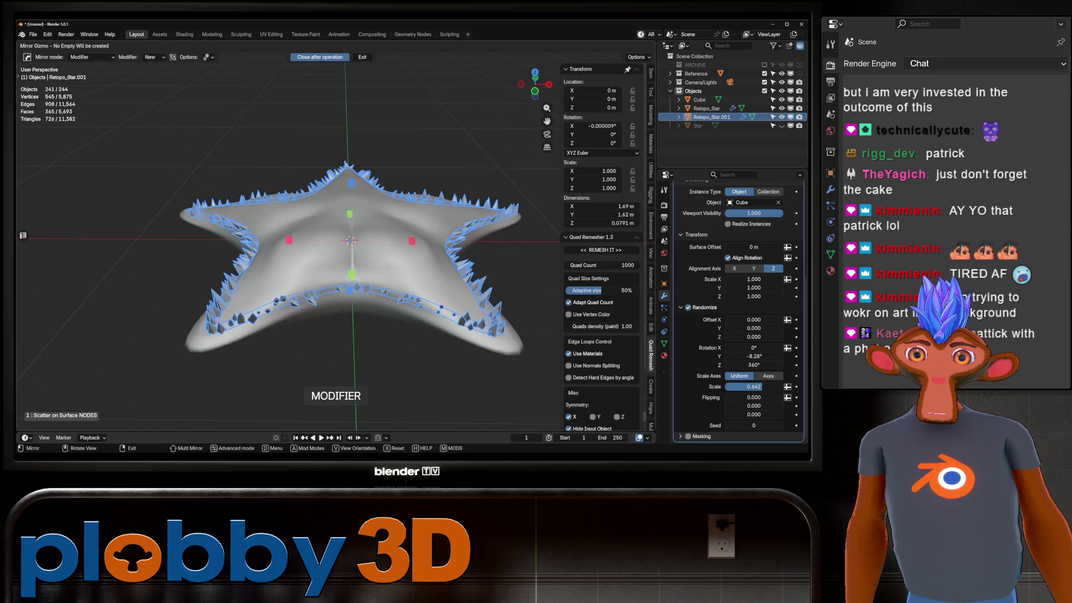
pyautogui.click(350, 290)
pyautogui.click(350, 290)
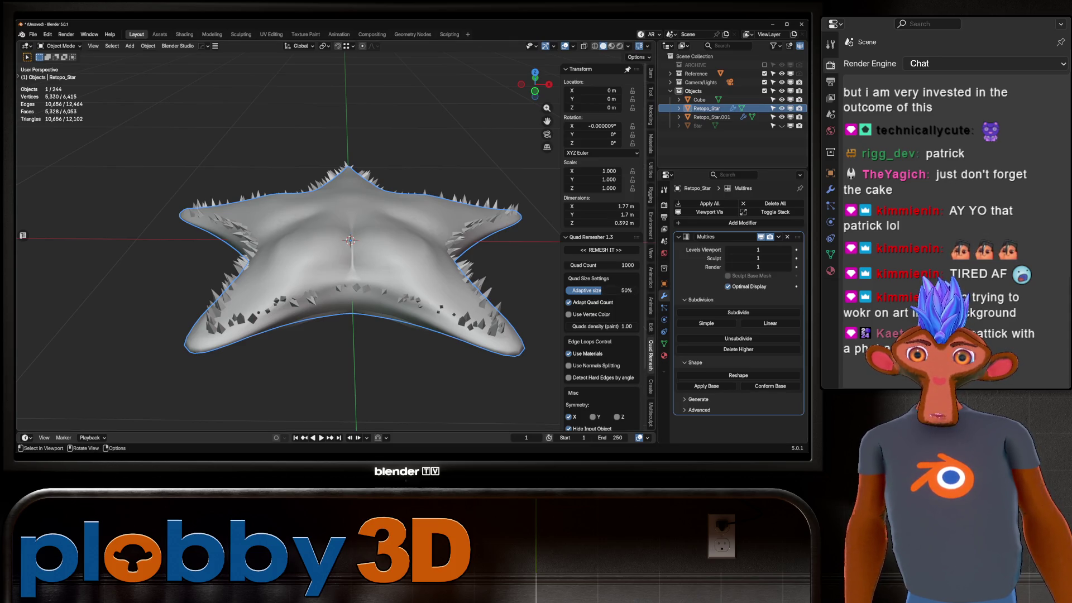
pyautogui.hotkey('ctrl', 'z')
pyautogui.scroll(-10, 737, 307)
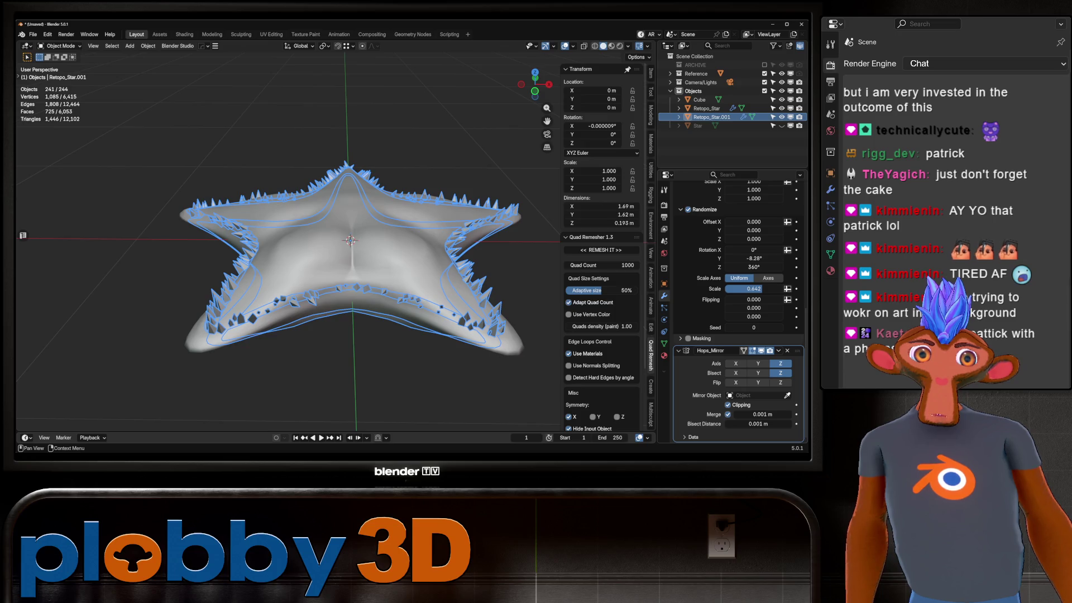
pyautogui.click(352, 240)
pyautogui.moveTo(352, 290); pyautogui.dragTo(351, 229, button='middle')
pyautogui.hotkey('ctrl', 'z')
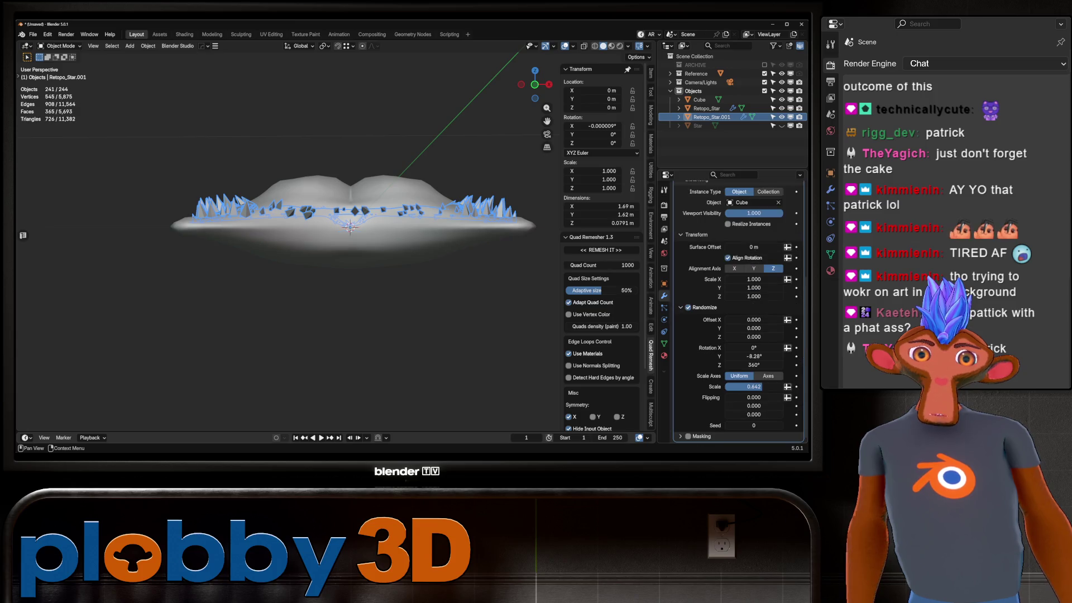
pyautogui.scroll(5, 737, 312)
# Enable Realize Instances and apply all modifiers on the rim band.
pyautogui.click(727, 344)
pyautogui.moveTo(352, 251); pyautogui.dragTo(339, 313, button='middle')
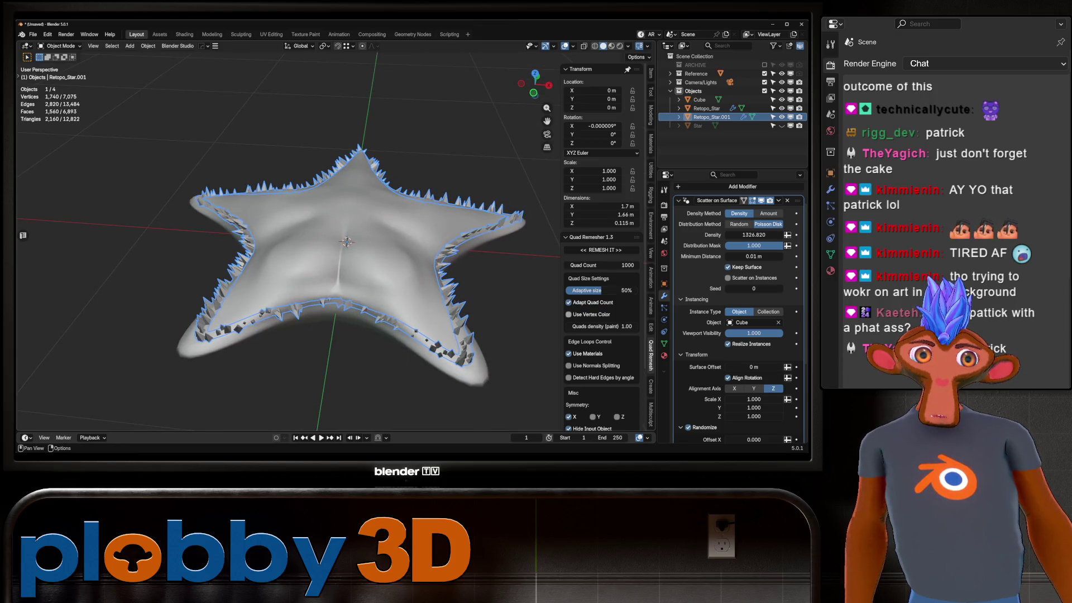
pyautogui.scroll(2, 737, 312)
pyautogui.click(706, 203)
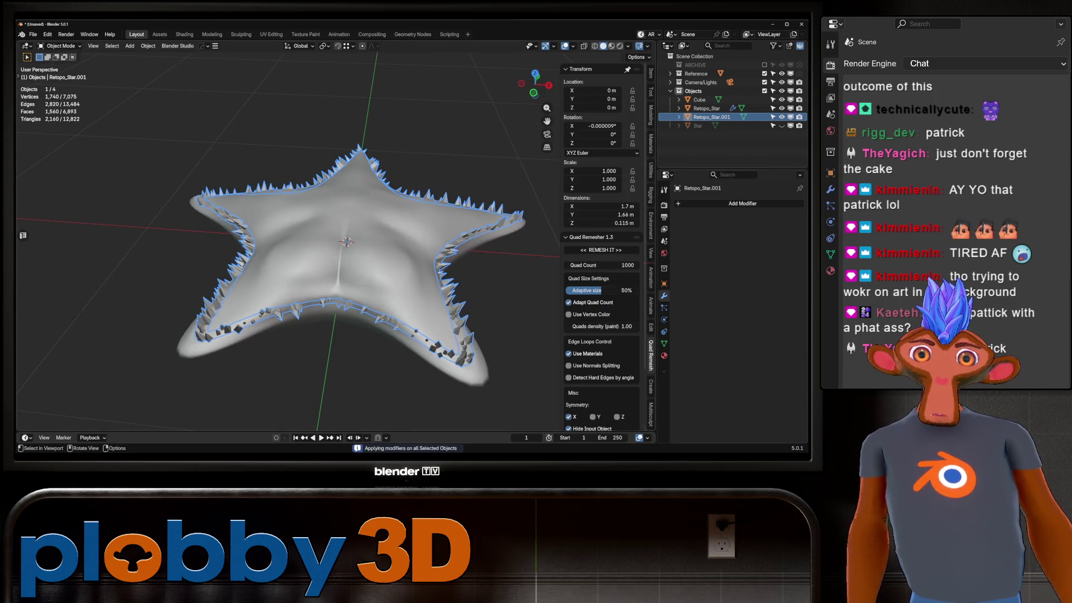
# Delete the linked border strip of spikes and mirror the spikes across Z.
pyautogui.scroll(3, 380, 285)
pyautogui.press('Tab')
pyautogui.scroll(2, 379, 285)
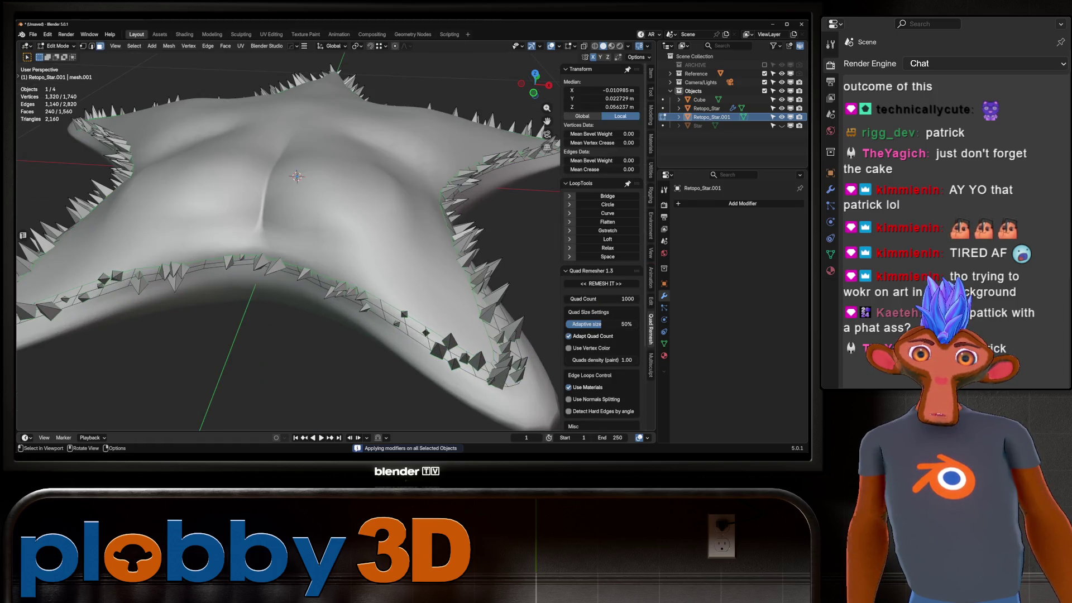
pyautogui.press('l')
pyautogui.scroll(-4, 390, 248)
pyautogui.press('x')
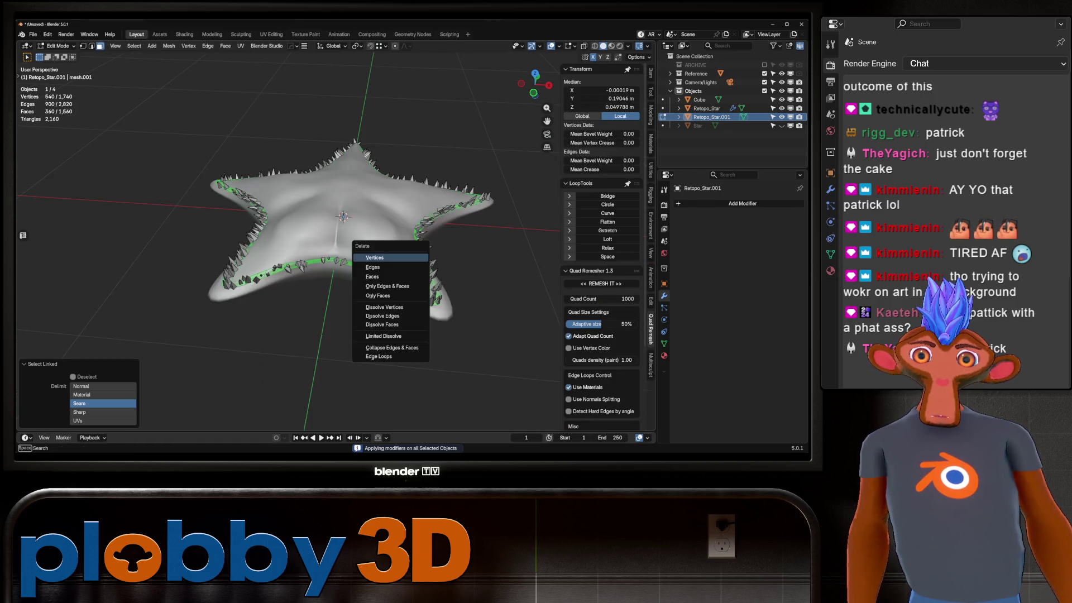
pyautogui.click(391, 248)
pyautogui.press('Tab')
pyautogui.moveTo(391, 248)
pyautogui.mouseDown(button='middle')
pyautogui.moveTo(390, 190)
pyautogui.moveTo(357, 246)
pyautogui.moveTo(346, 224)
pyautogui.moveTo(318, 209)
pyautogui.moveTo(301, 218)
pyautogui.mouseUp(button='middle')
pyautogui.hotkey('alt', 'x')
# Select all spike vertices and try a global X rotation, then cancel it.
pyautogui.press('Tab')
pyautogui.press('a')
pyautogui.moveTo(411, 239); pyautogui.dragTo(398, 267, button='middle')
pyautogui.press('r')
pyautogui.press('x')
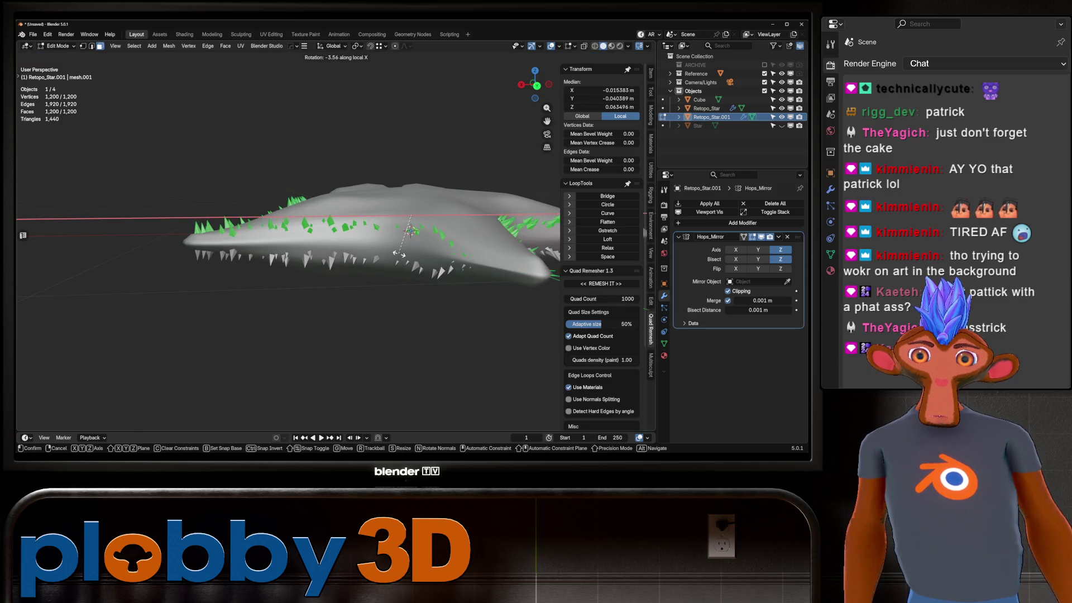
pyautogui.press('Escape')
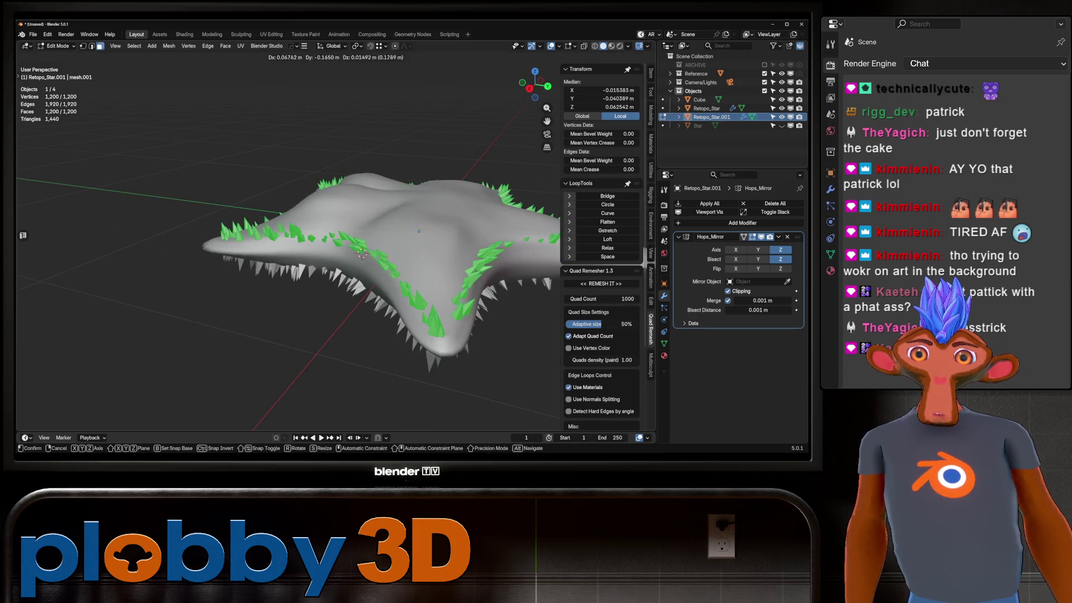
# Rotate the spike vertices around the local Y axis.
pyautogui.click(355, 46)
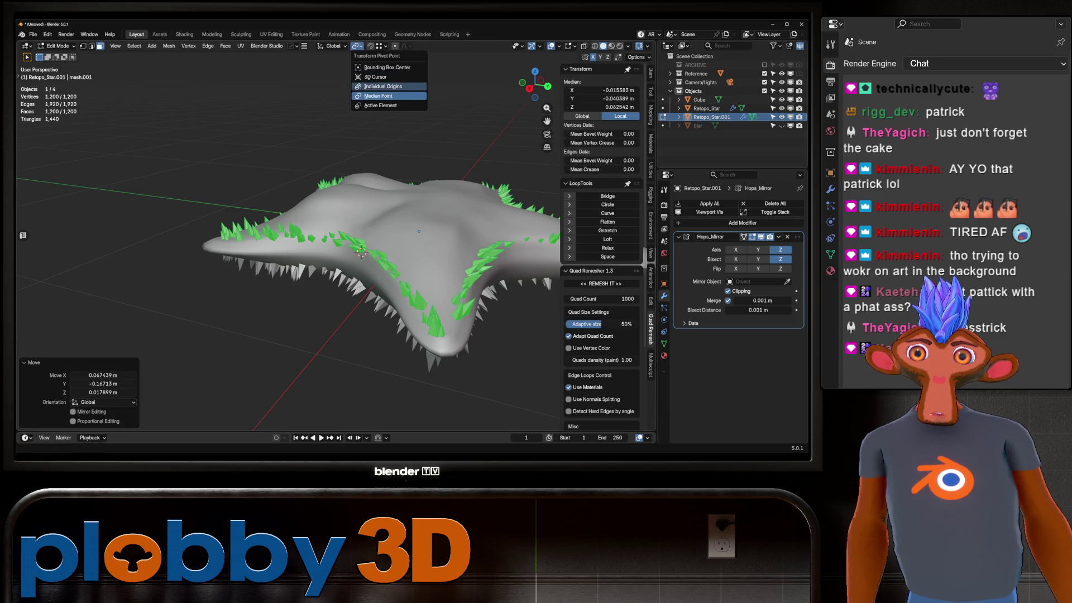
pyautogui.moveTo(357, 78); pyautogui.dragTo(352, 117, button='middle')
pyautogui.press('r')
pyautogui.press('x')
pyautogui.press('x')
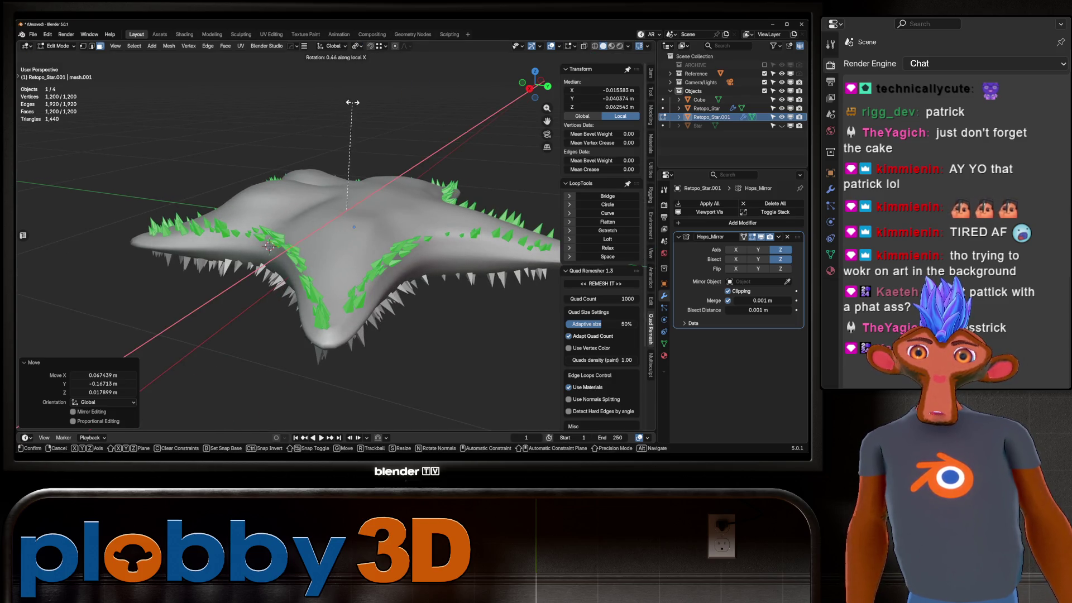
pyautogui.press('x')
pyautogui.press('y')
pyautogui.press('y')
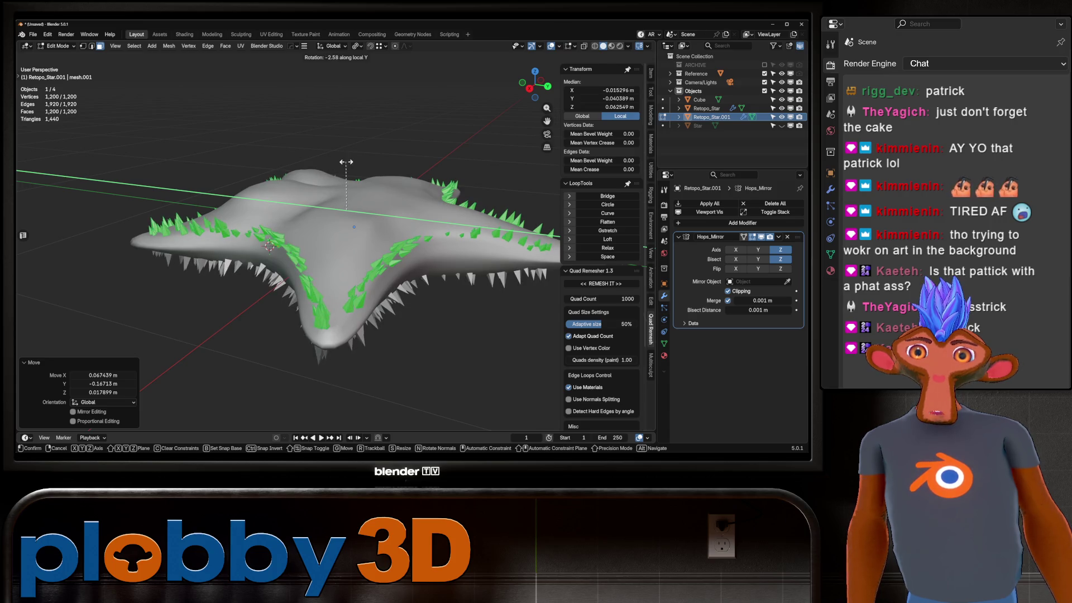
pyautogui.click(346, 162)
pyautogui.moveTo(347, 162); pyautogui.dragTo(362, 246, button='middle')
pyautogui.press('Tab')
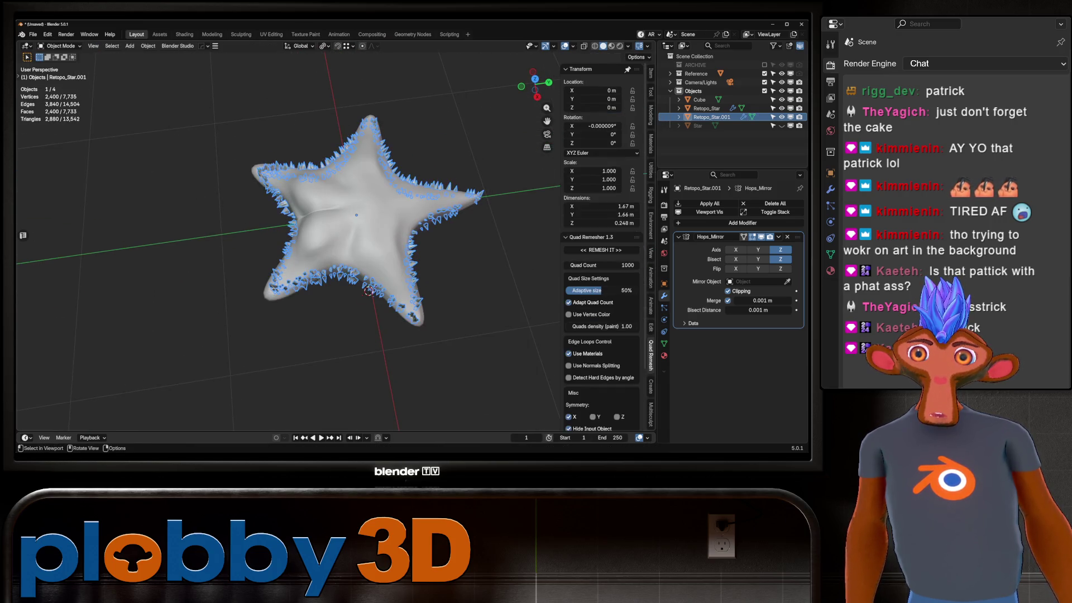
# Review the spiky starfish, then open the spike mesh in the UV Editing workspace.
pyautogui.hotkey('alt', 'a')
pyautogui.moveTo(280, 251); pyautogui.dragTo(279, 168, button='middle')
pyautogui.scroll(5, 279, 168)
pyautogui.moveTo(180, 257)
pyautogui.mouseDown(button='middle')
pyautogui.moveTo(263, 214)
pyautogui.moveTo(337, 228)
pyautogui.moveTo(273, 237)
pyautogui.moveTo(353, 228)
pyautogui.moveTo(374, 301)
pyautogui.moveTo(325, 245)
pyautogui.moveTo(363, 254)
pyautogui.mouseUp(button='middle')
pyautogui.scroll(5, 377, 320)
pyautogui.scroll(-5, 377, 320)
pyautogui.scroll(3, 501, 266)
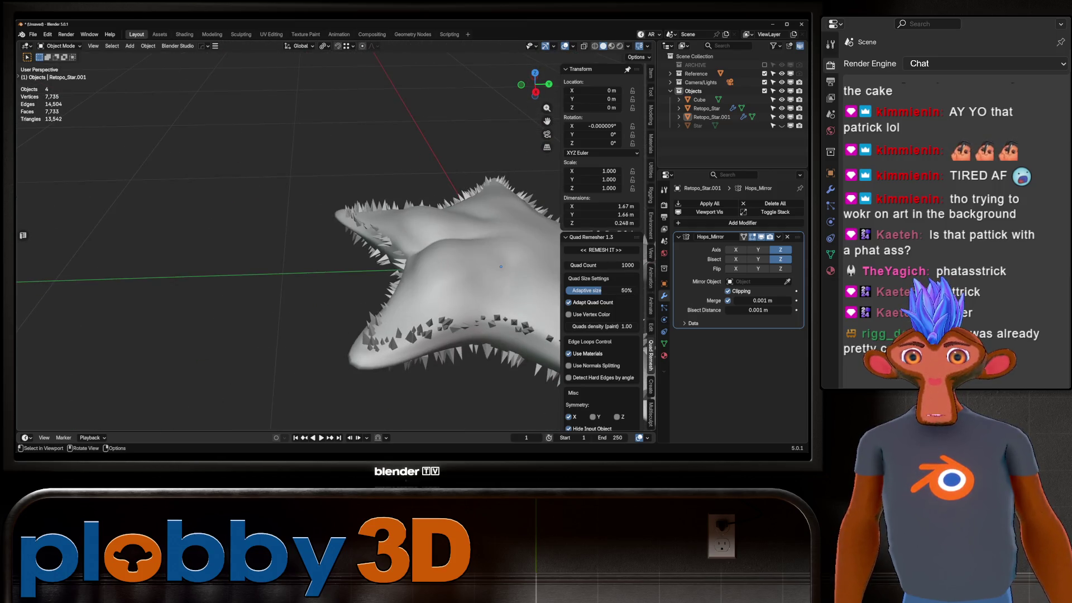
pyautogui.press('Tab')
pyautogui.click(271, 34)
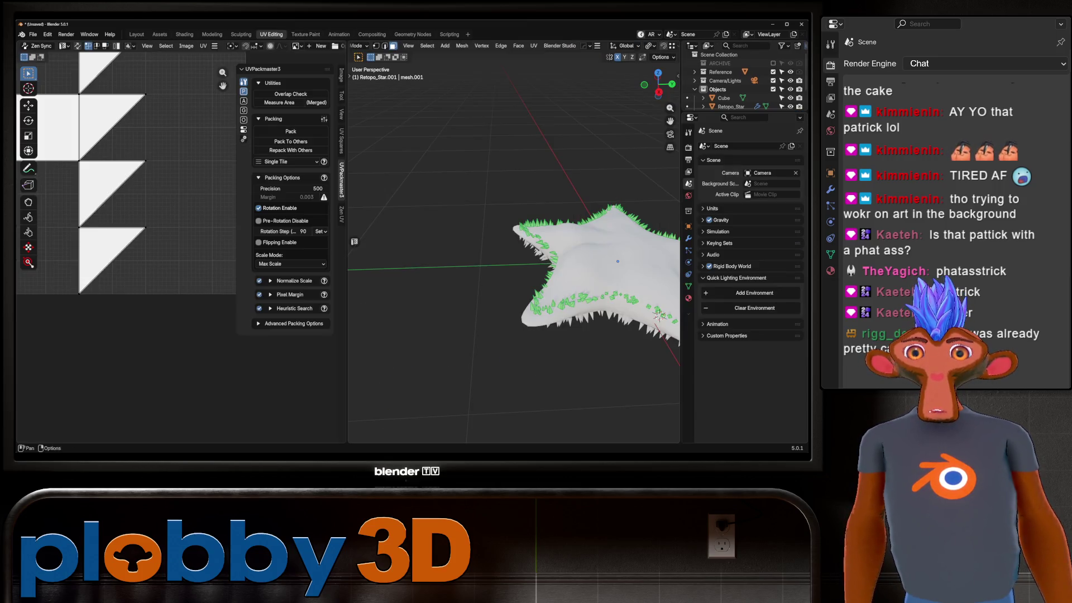
# Pack all spike UV islands with UVPackmaster, then undo that packing.
pyautogui.scroll(-3, 125, 223)
pyautogui.press('a')
pyautogui.scroll(2, 126, 223)
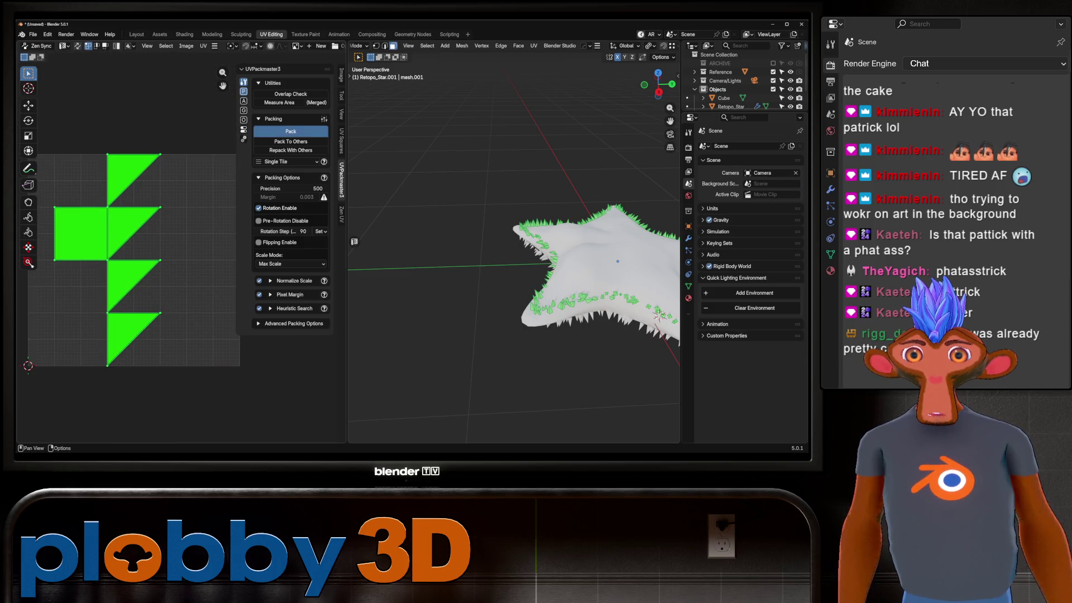
pyautogui.click(290, 131)
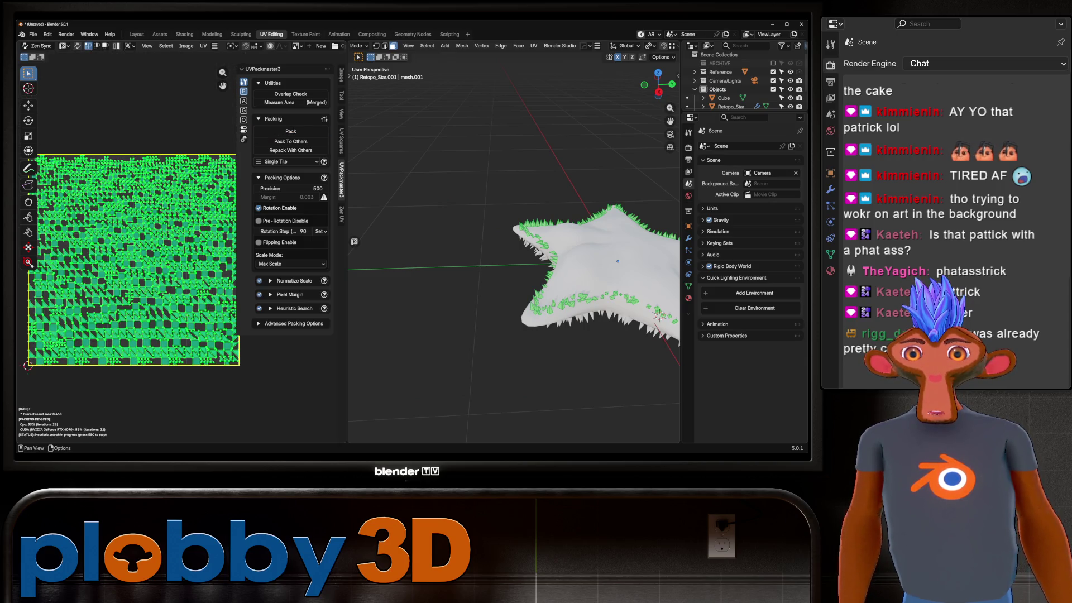
pyautogui.hotkey('ctrl', 'z')
# Leave spike edit mode and go back to Layout, viewing the star's centre.
pyautogui.scroll(-6, 197, 250)
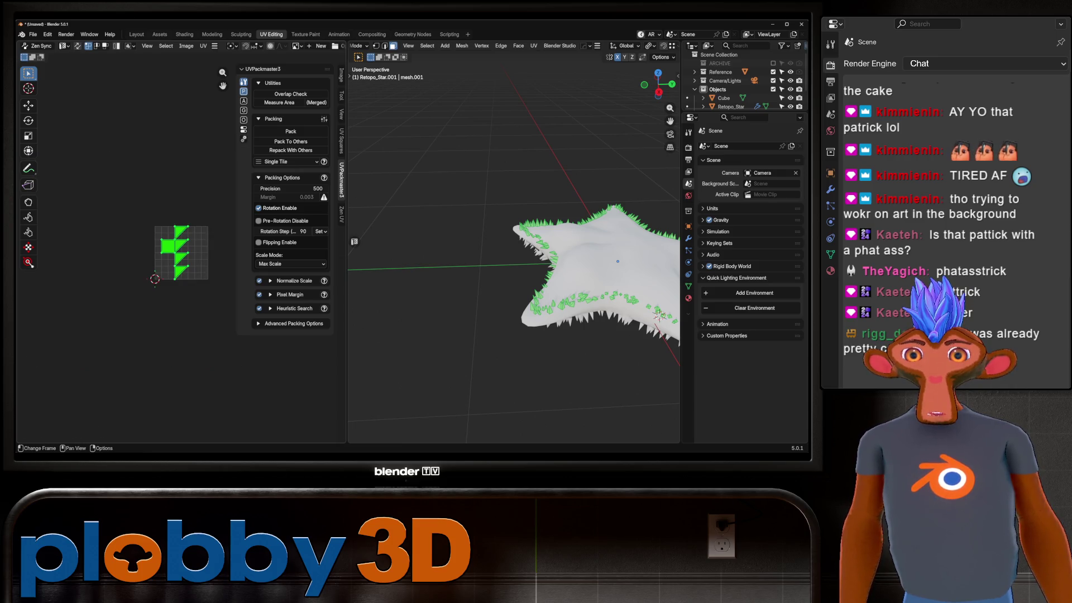
pyautogui.press('Tab')
pyautogui.press('KP_Decimal')
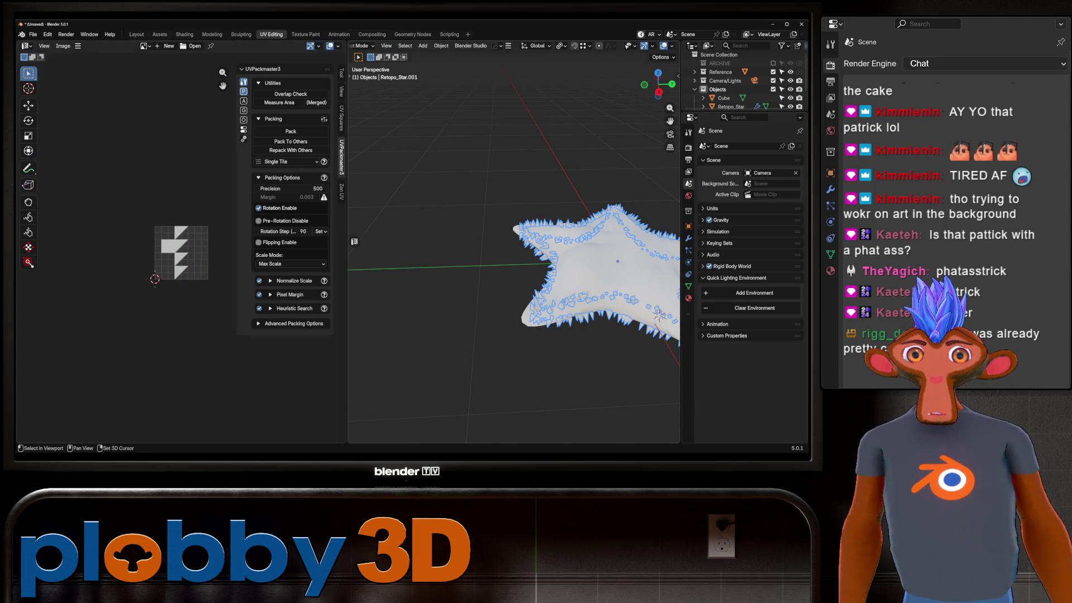
pyautogui.click(136, 34)
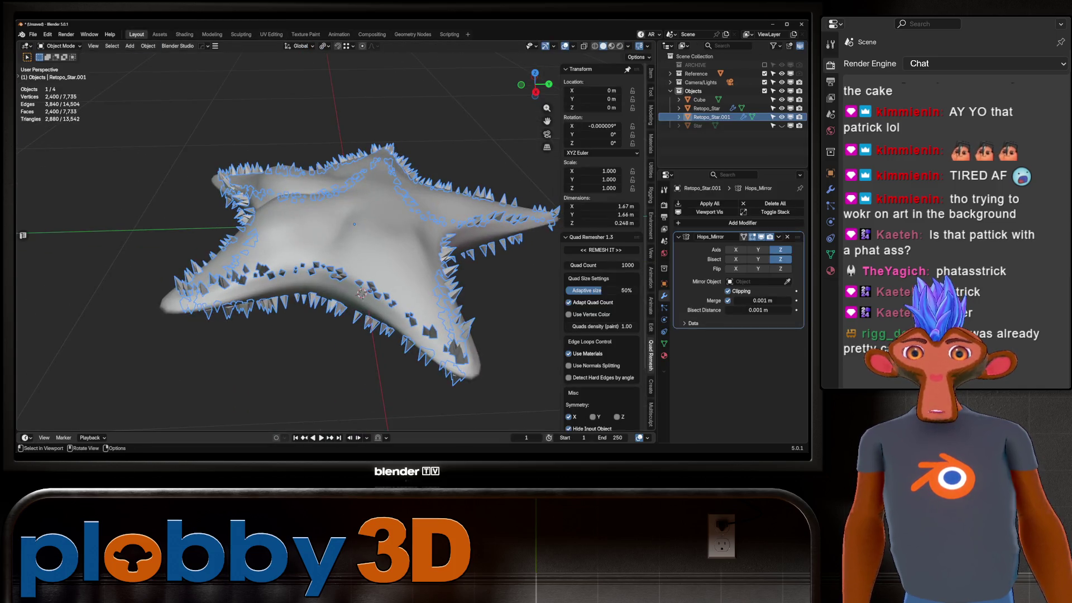
pyautogui.moveTo(287, 235); pyautogui.dragTo(288, 201, button='middle')
pyautogui.scroll(5, 287, 234)
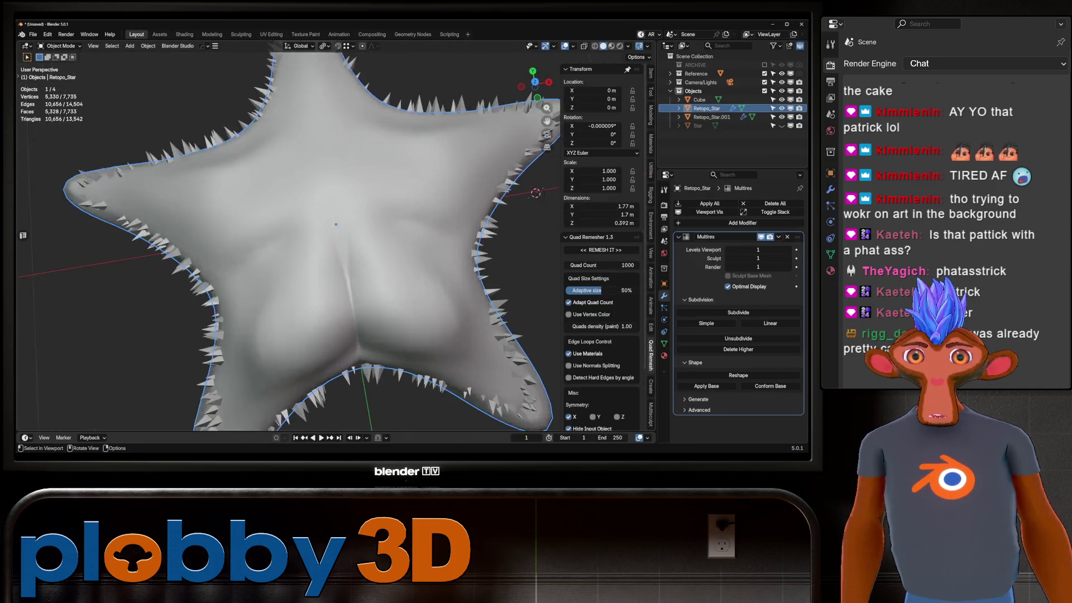
# Pack the starfish body's two UV islands side by side with Rotation disabled.
pyautogui.press('Tab')
pyautogui.press('KP_Decimal')
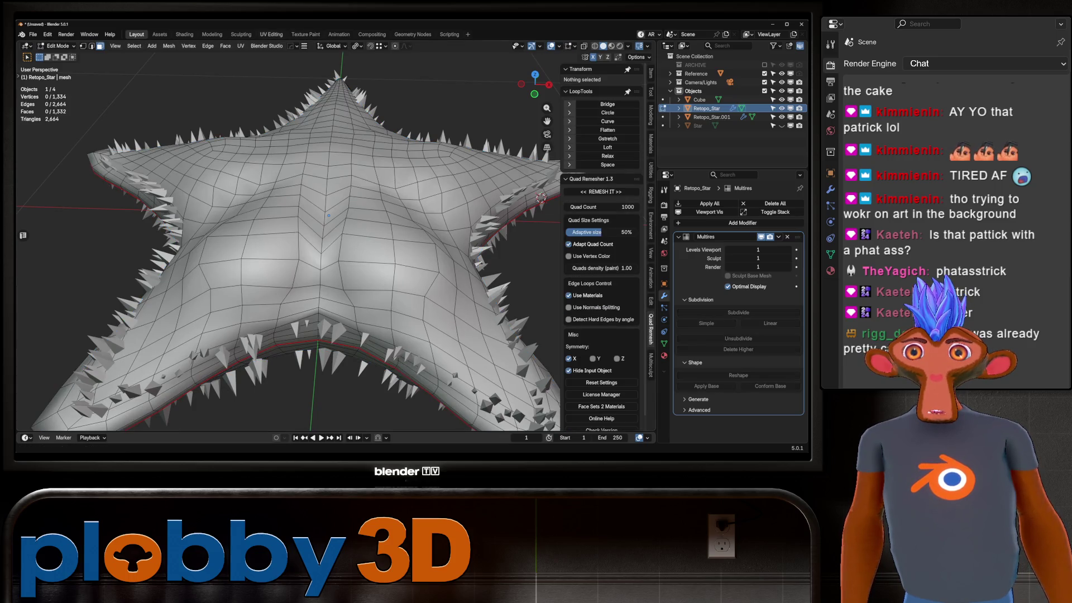
pyautogui.click(271, 35)
pyautogui.press('a')
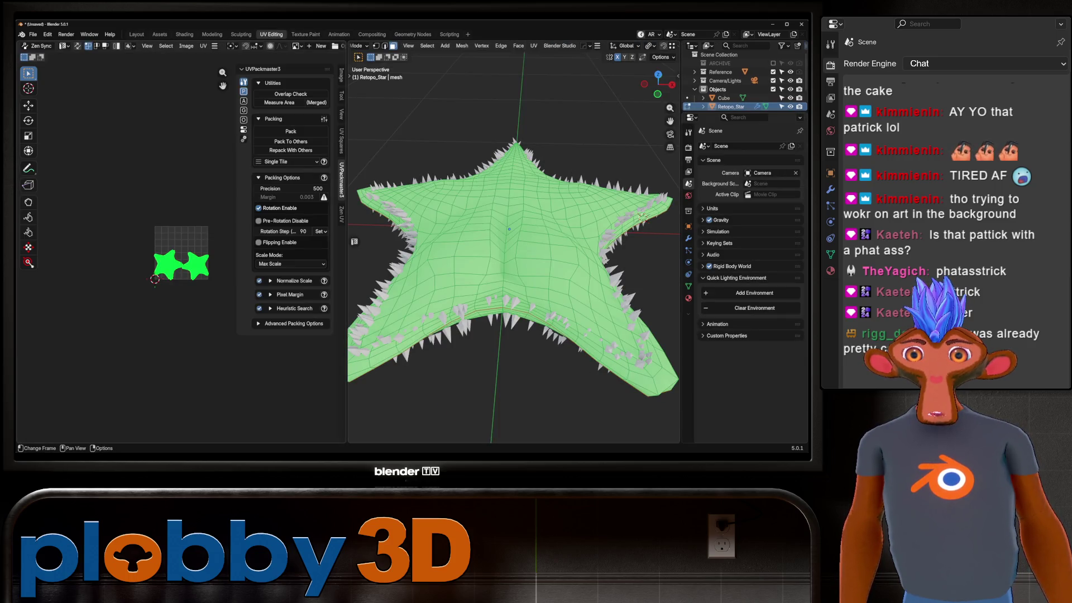
pyautogui.click(259, 208)
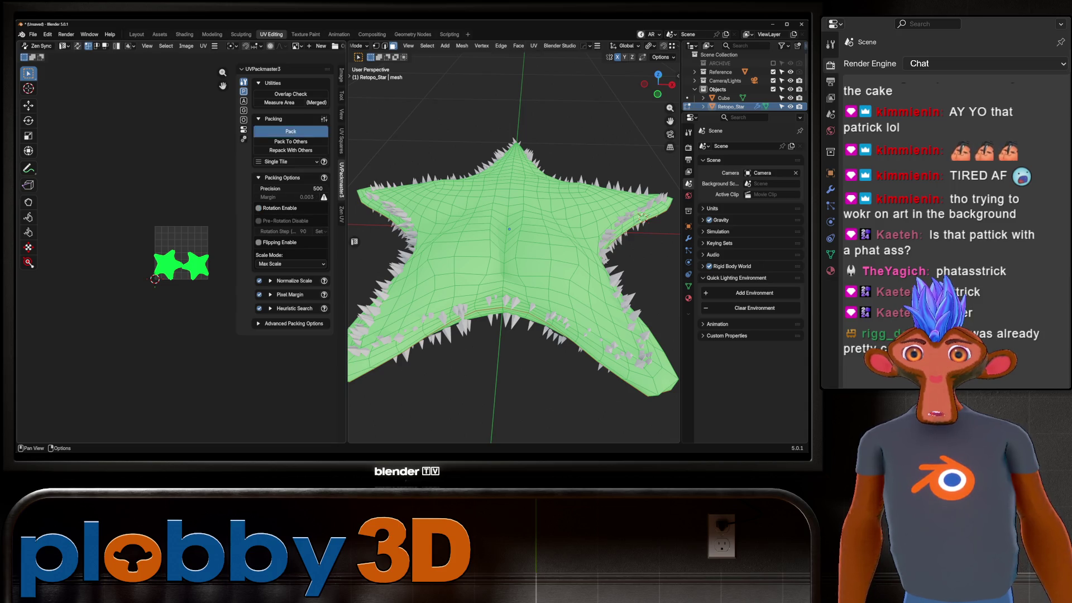
pyautogui.click(290, 131)
# Exit body edit mode in Layout, deselect everything, and start saving the file.
pyautogui.press('Tab')
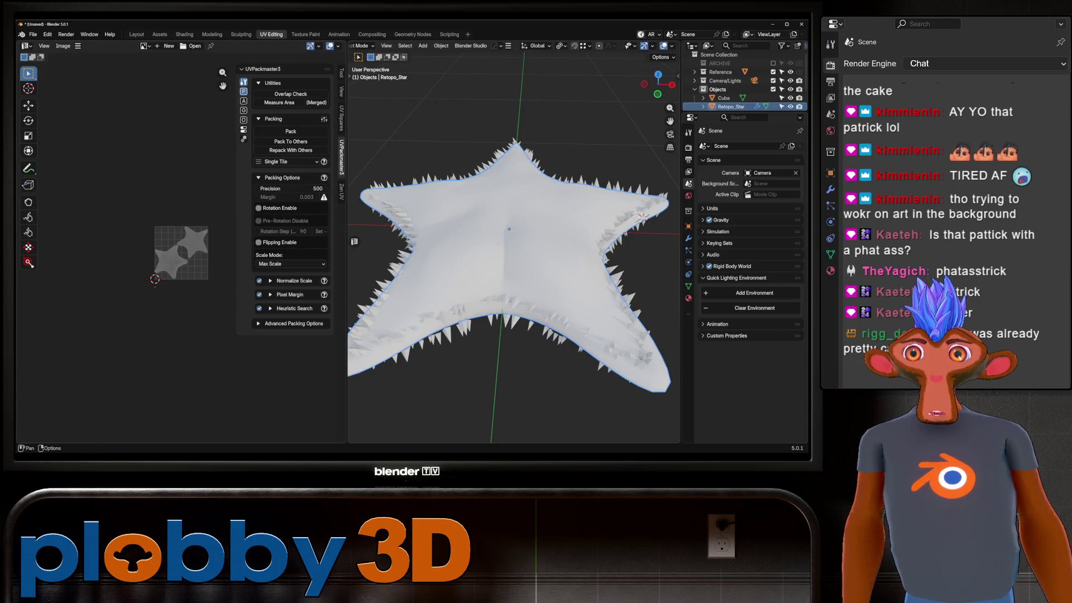
pyautogui.click(137, 34)
pyautogui.hotkey('alt', 'a')
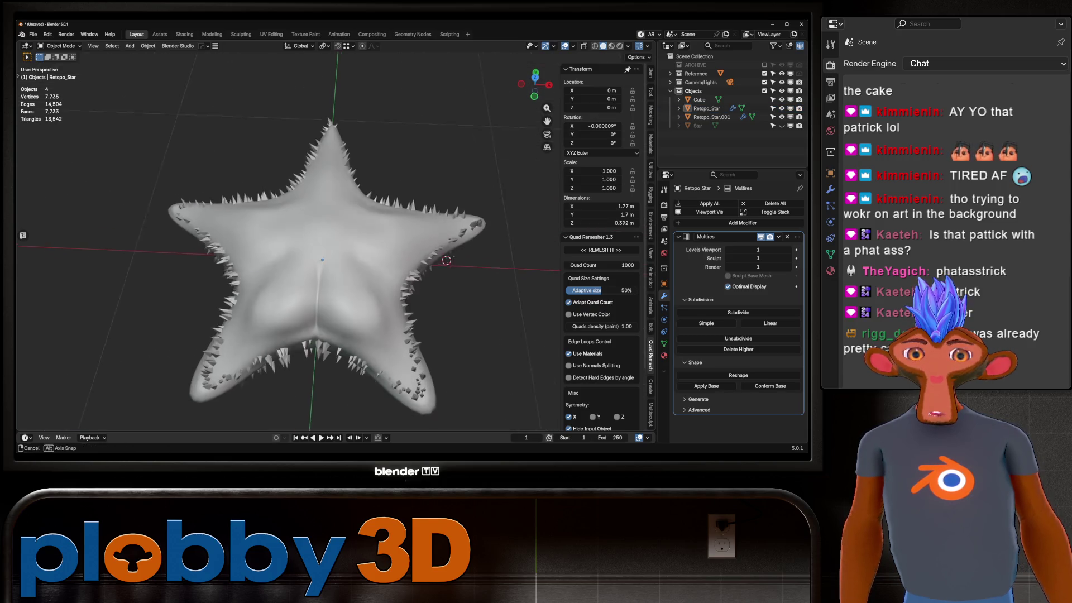
pyautogui.hotkey('ctrl', 's')
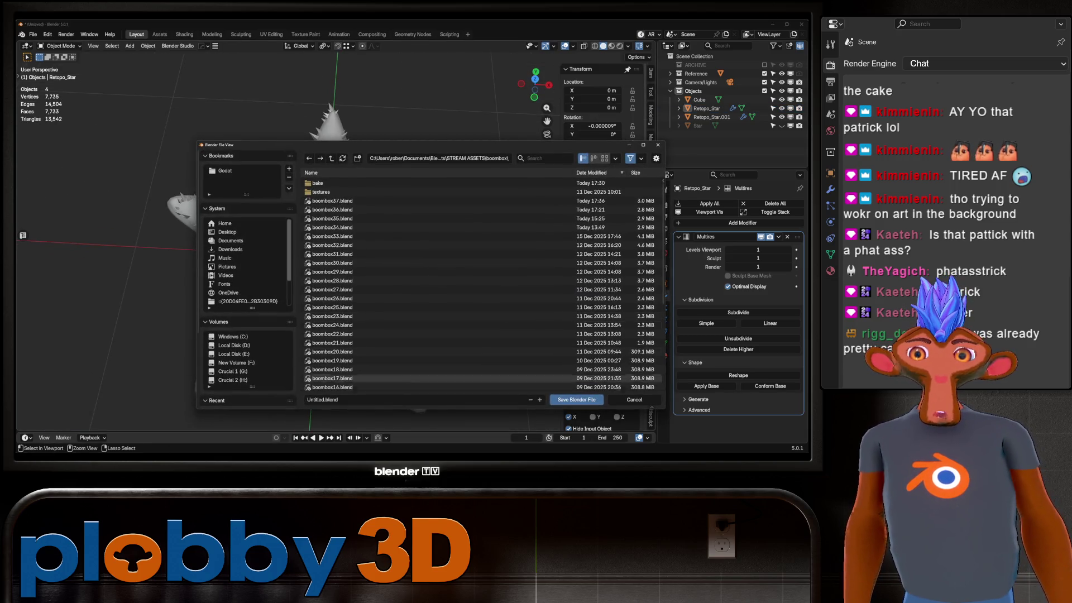
# Create a new folder named phatasstrick in STREAM ASSETS and enter it.
pyautogui.click(331, 158)
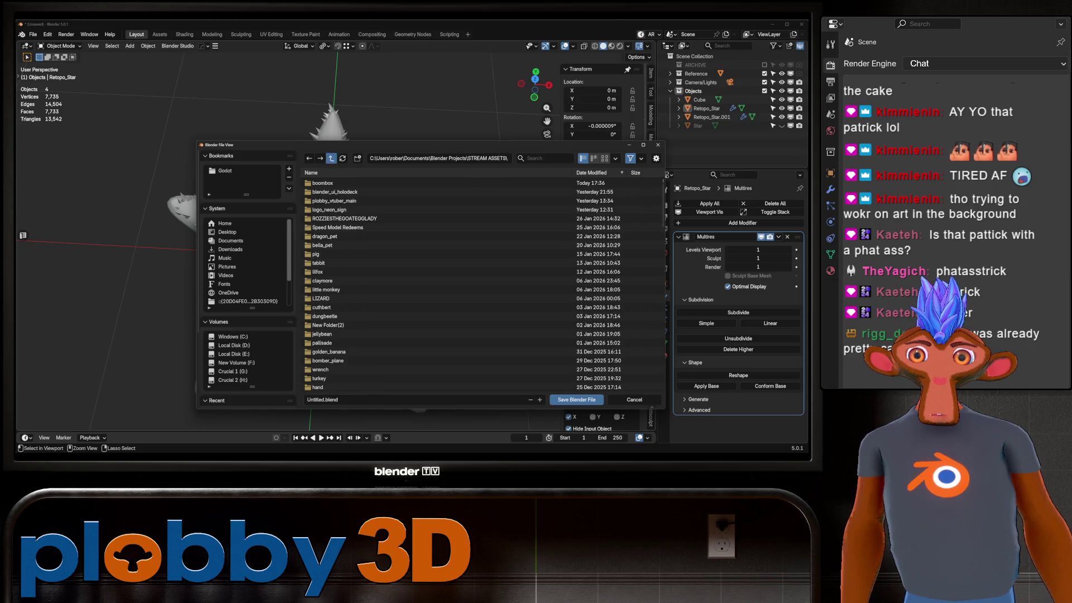
pyautogui.click(246, 301)
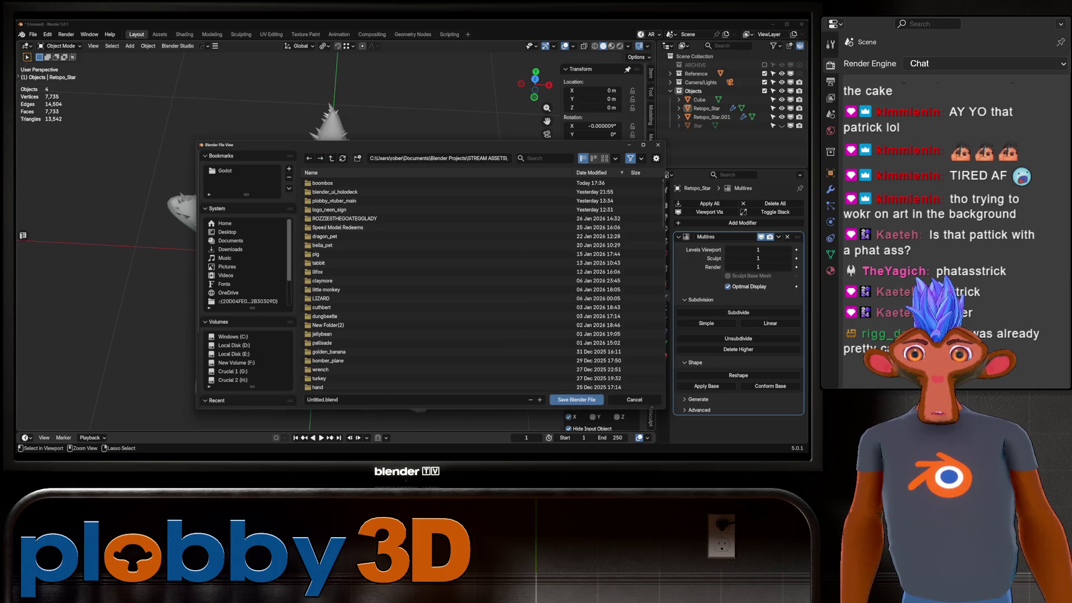
pyautogui.click(357, 158)
pyautogui.write('phatasst')
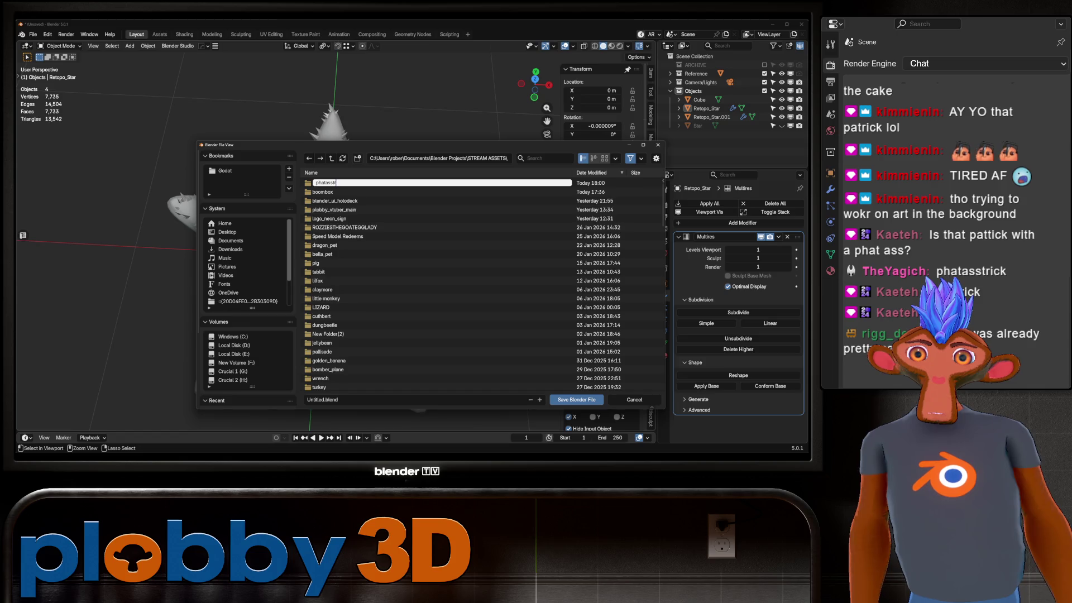
pyautogui.write('ick')
pyautogui.press('Return')
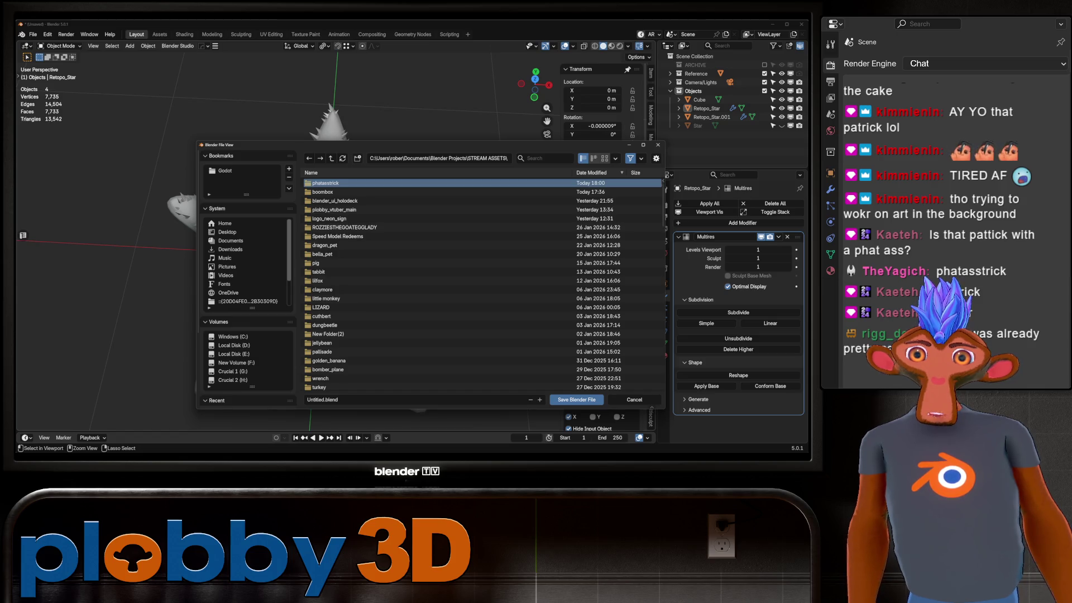
pyautogui.press('Return')
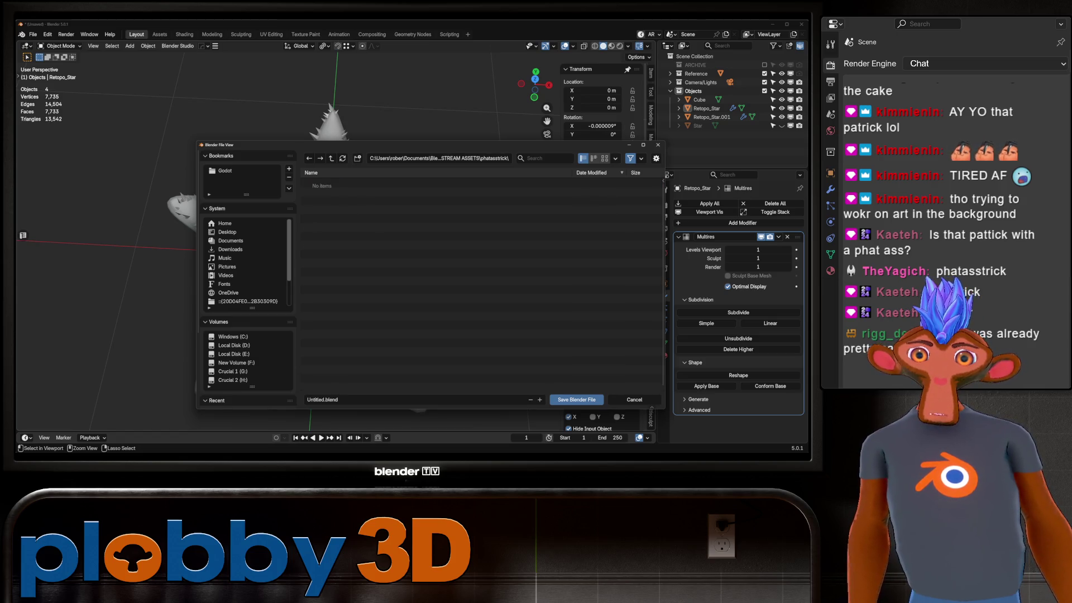
# Save the scene there as phatasstrick.blend.
pyautogui.click(419, 400)
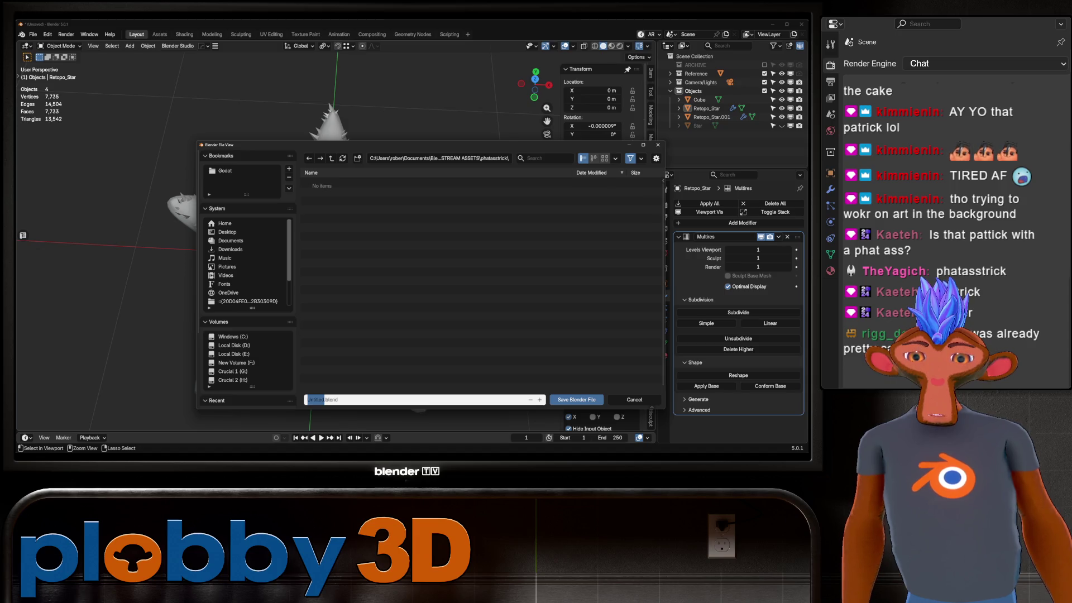
pyautogui.write('rick')
pyautogui.press('Return')
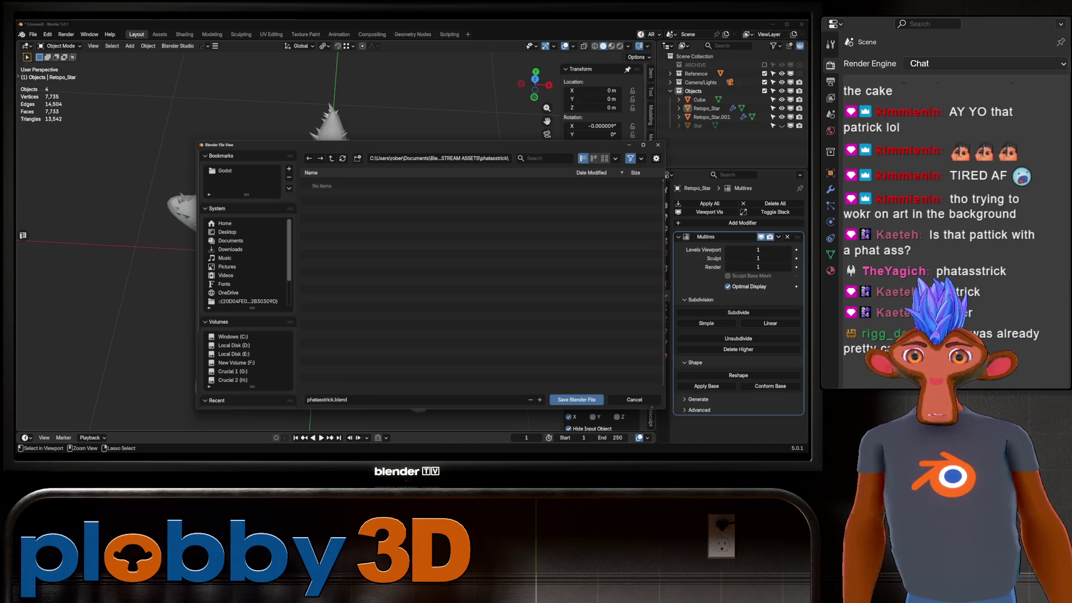
pyautogui.moveTo(335, 251)
pyautogui.mouseDown(button='middle')
pyautogui.moveTo(338, 301)
pyautogui.moveTo(363, 279)
pyautogui.moveTo(313, 236)
pyautogui.mouseUp(button='middle')
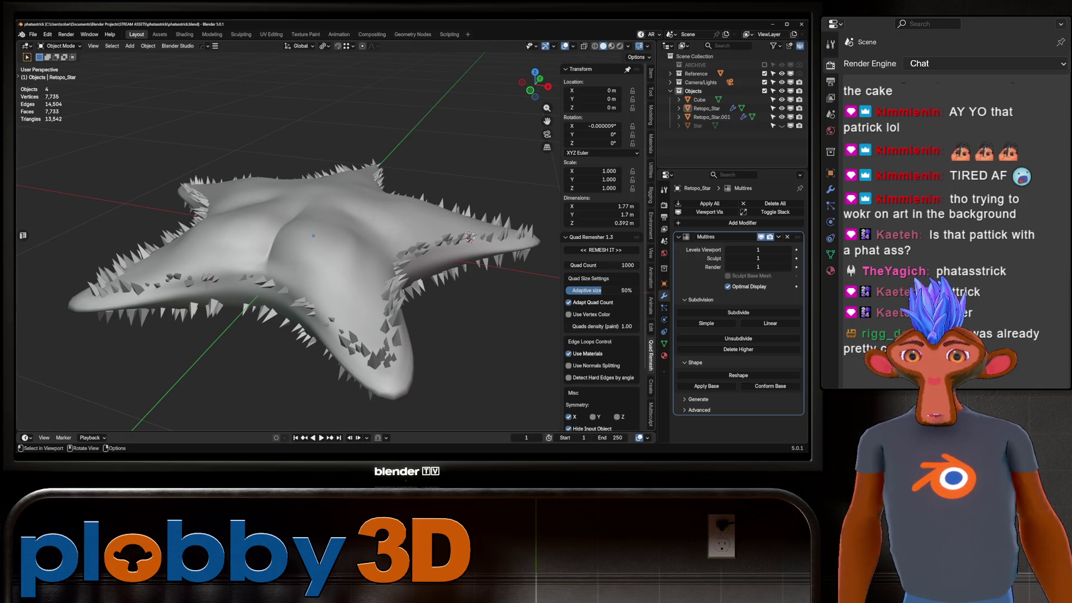
# Remove the existing material slots from Retopo_Star.
pyautogui.moveTo(313, 235)
pyautogui.mouseDown(button='middle')
pyautogui.moveTo(324, 262)
pyautogui.moveTo(319, 200)
pyautogui.mouseUp(button='middle')
pyautogui.click(319, 199)
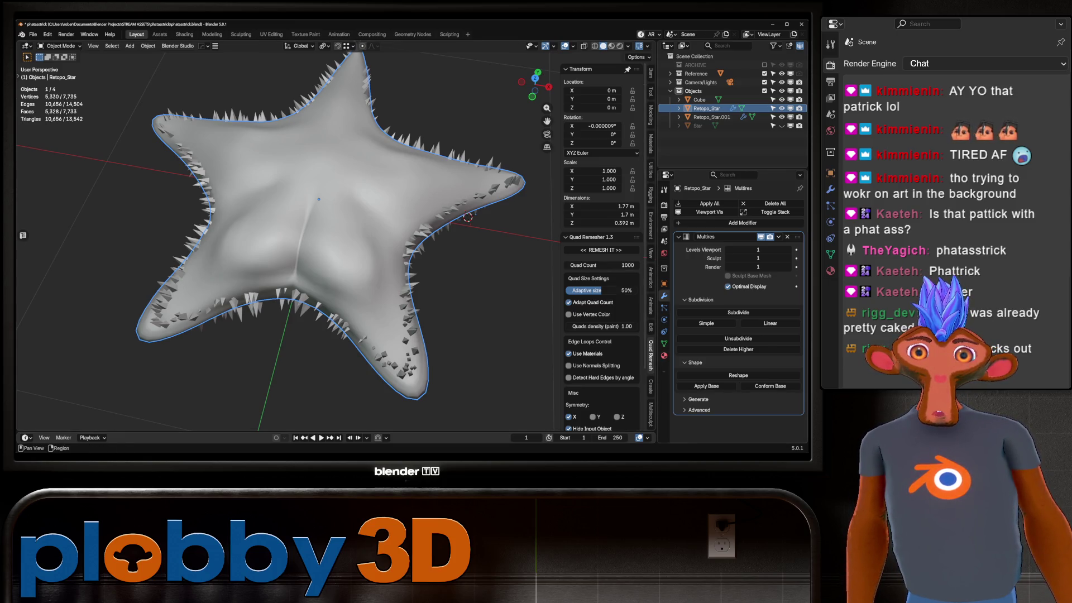
pyautogui.click(664, 355)
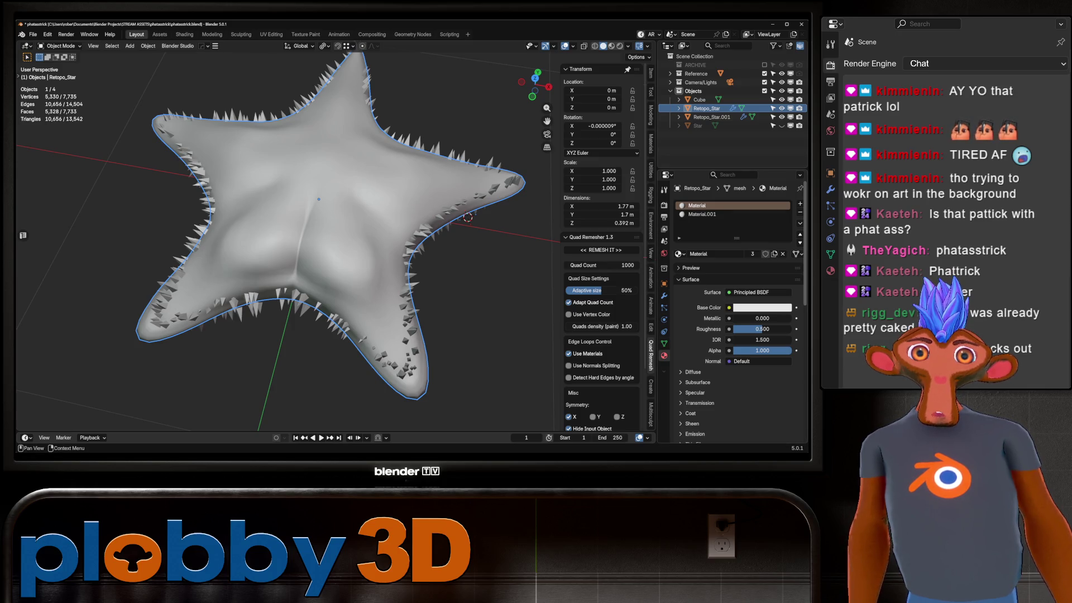
pyautogui.click(800, 212)
pyautogui.click(800, 213)
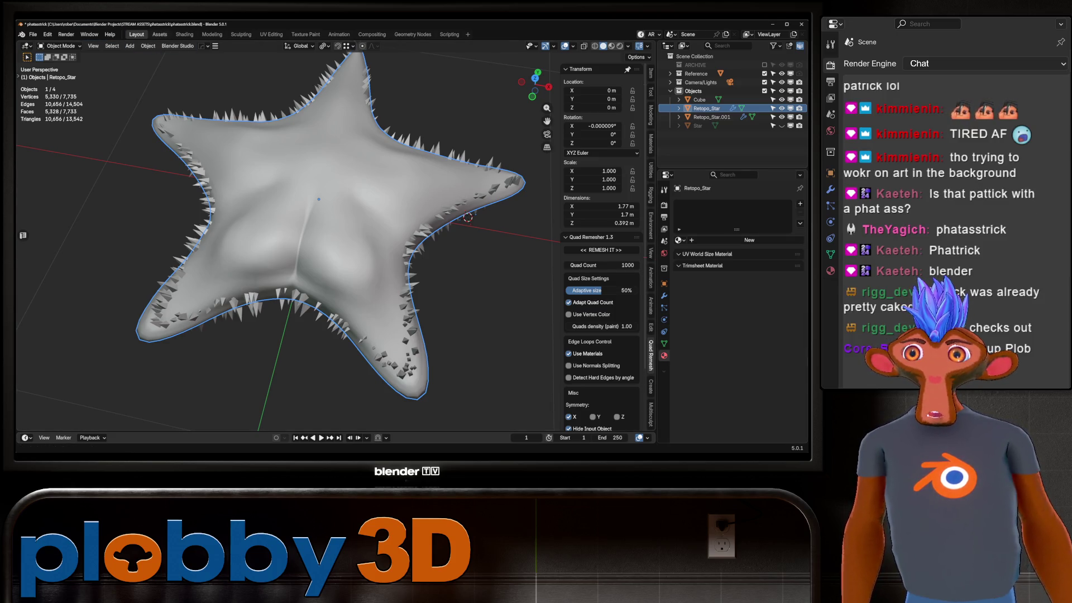
# Purge unused data-blocks via File > Clean Up and confirm the deletion.
pyautogui.click(33, 34)
pyautogui.moveTo(48, 157)
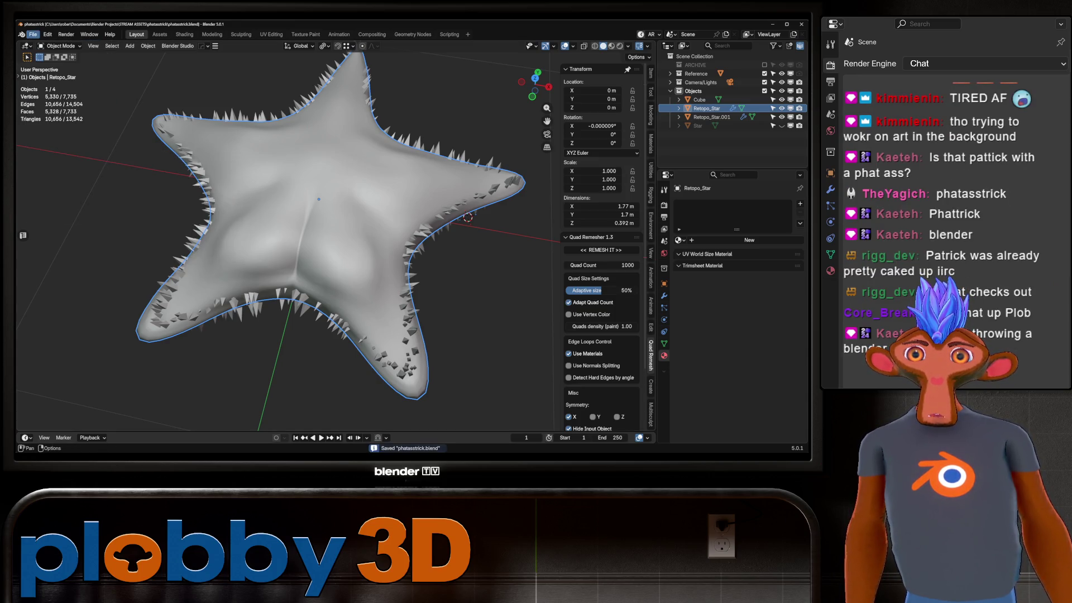
pyautogui.click(33, 34)
pyautogui.moveTo(67, 194)
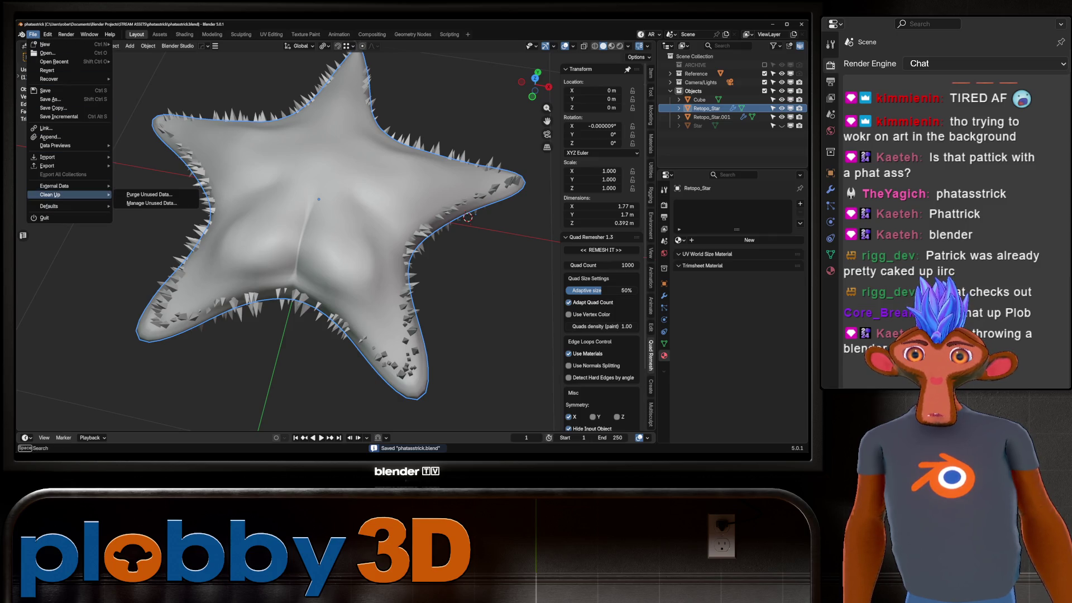
pyautogui.click(151, 195)
pyautogui.click(132, 252)
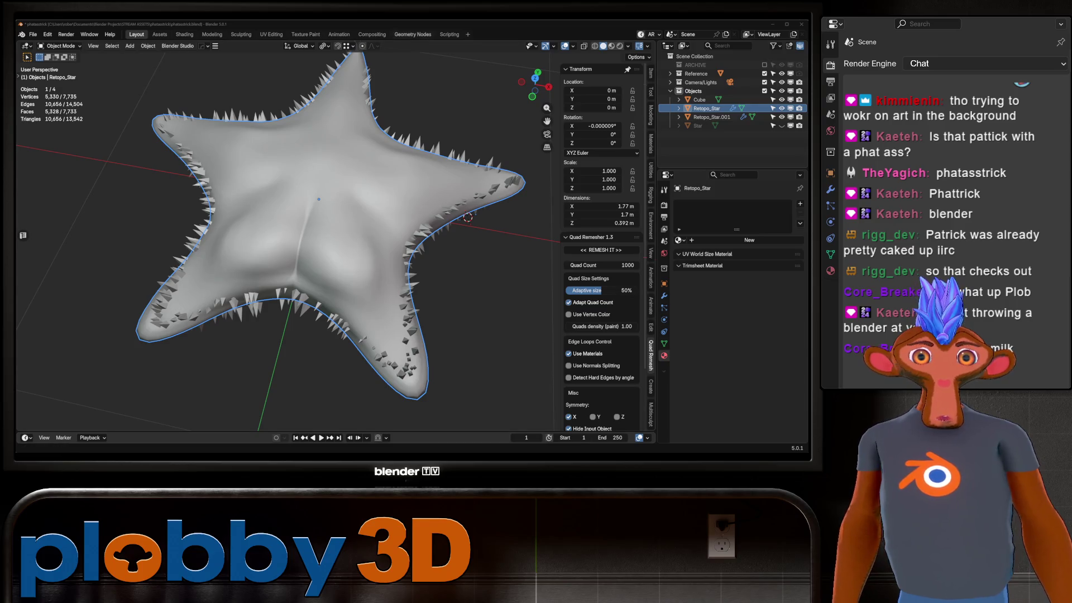
# Add a Hops mirror on the Z axis to the Retopo_Star.001 spikes.
pyautogui.moveTo(469, 313)
pyautogui.mouseDown(button='middle')
pyautogui.moveTo(472, 228)
pyautogui.moveTo(549, 225)
pyautogui.moveTo(536, 245)
pyautogui.mouseUp(button='middle')
pyautogui.click(433, 232)
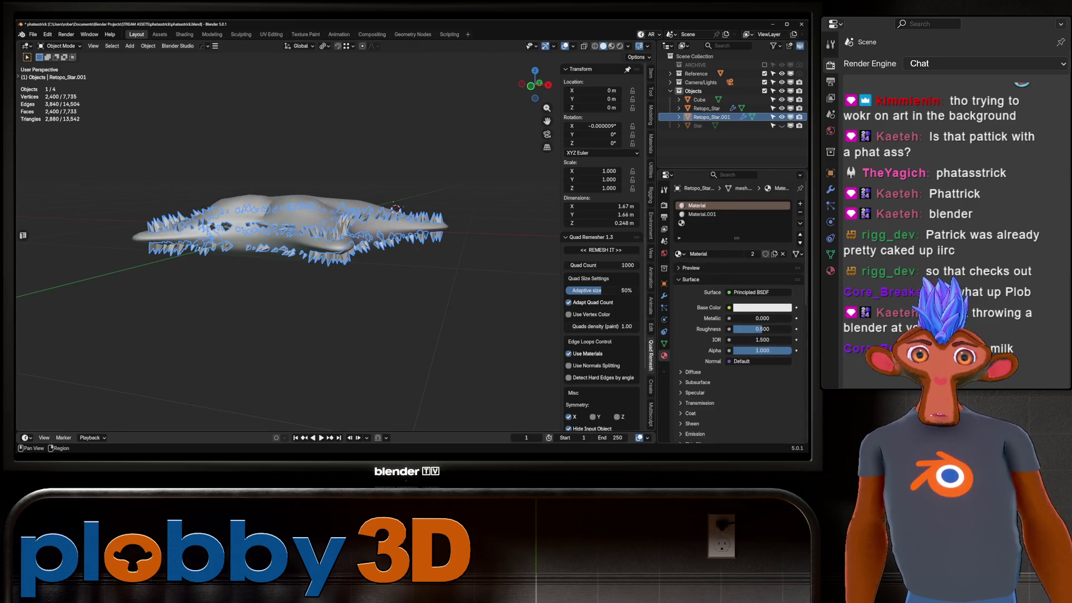
pyautogui.hotkey('shift', 'alt', 'x')
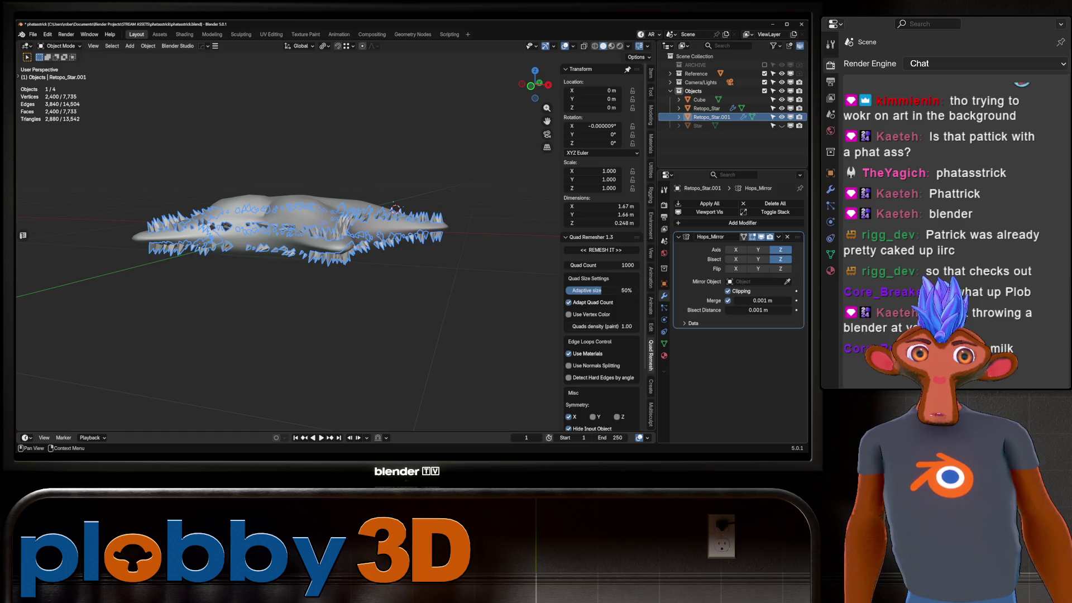
pyautogui.press('Return')
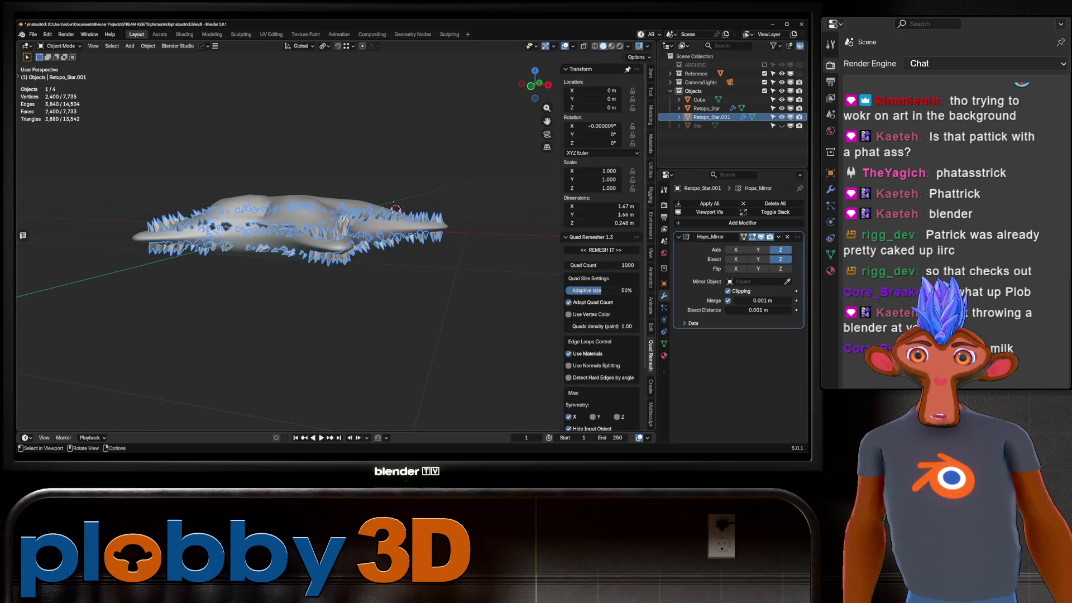
# Squash the spike geometry slightly by scaling it along Z.
pyautogui.press('Tab')
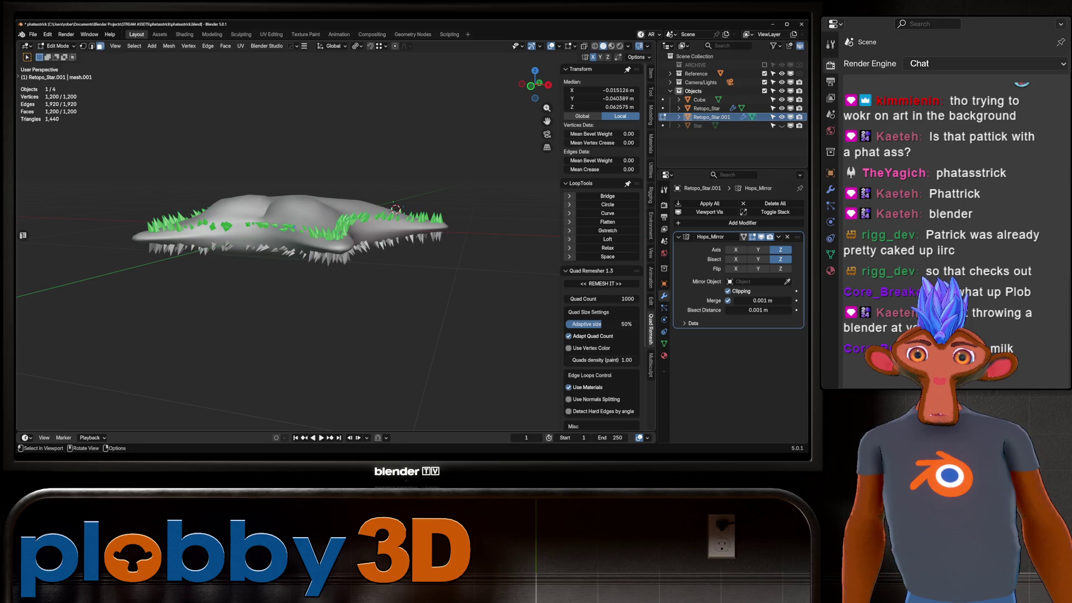
pyautogui.press('s')
pyautogui.press('z')
pyautogui.press('z')
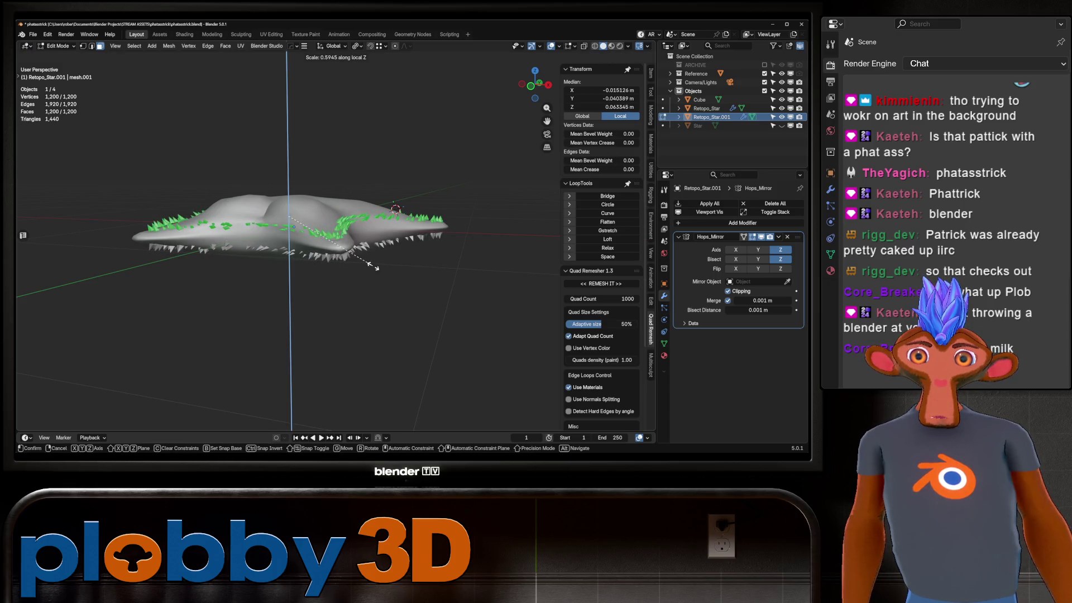
pyautogui.click(395, 276)
pyautogui.press('Tab')
pyautogui.press('KP_7')
pyautogui.hotkey('alt', 'a')
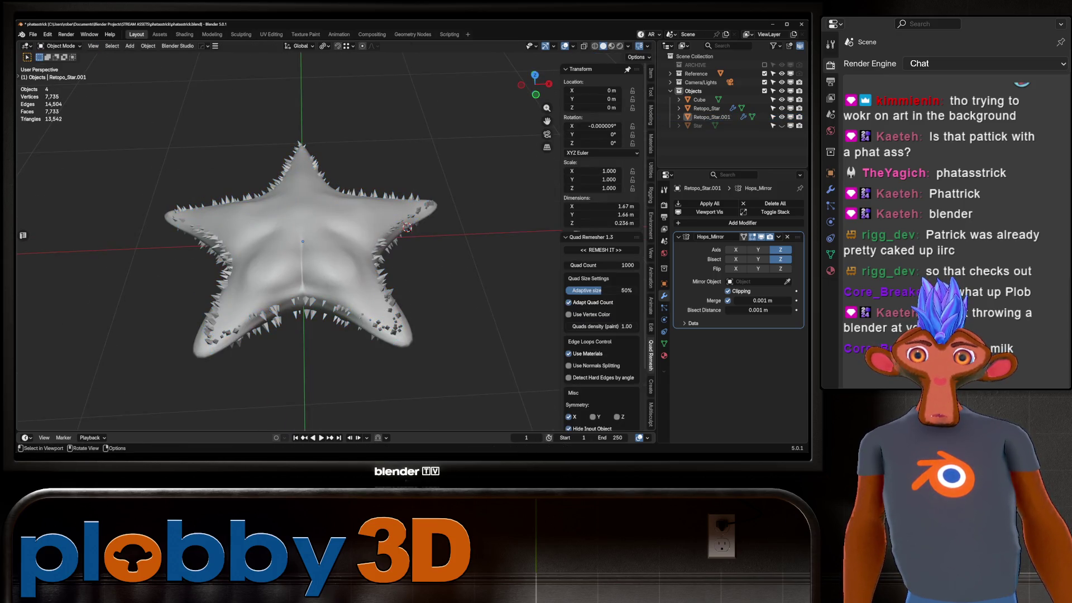
pyautogui.scroll(5, 288, 240)
pyautogui.scroll(-4, 288, 240)
pyautogui.moveTo(288, 290)
pyautogui.mouseDown(button='middle')
pyautogui.moveTo(294, 173)
pyautogui.moveTo(296, 268)
pyautogui.moveTo(335, 223)
pyautogui.moveTo(335, 190)
pyautogui.moveTo(341, 268)
pyautogui.moveTo(341, 224)
pyautogui.mouseUp(button='middle')
# Select the Retopo_Star body and apply its Multires modifier.
pyautogui.click(341, 268)
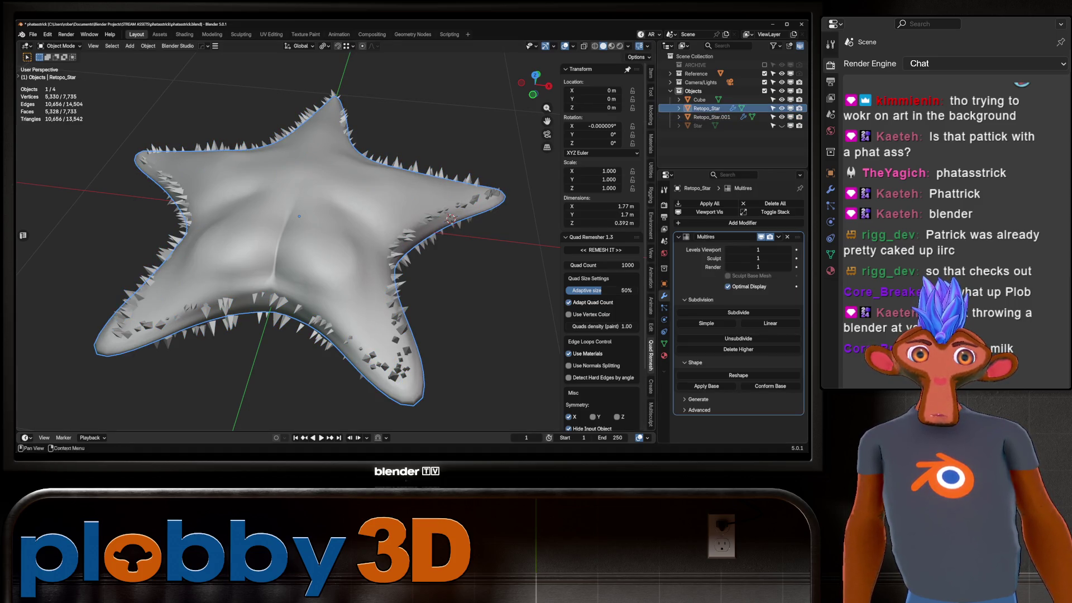
pyautogui.press('Tab')
pyautogui.hotkey('alt', 'a')
pyautogui.press('a')
pyautogui.moveTo(300, 216)
pyautogui.mouseDown(button='middle')
pyautogui.moveTo(306, 200)
pyautogui.moveTo(302, 210)
pyautogui.mouseUp(button='middle')
pyautogui.press('Tab')
pyautogui.press('Tab')
pyautogui.press('Tab')
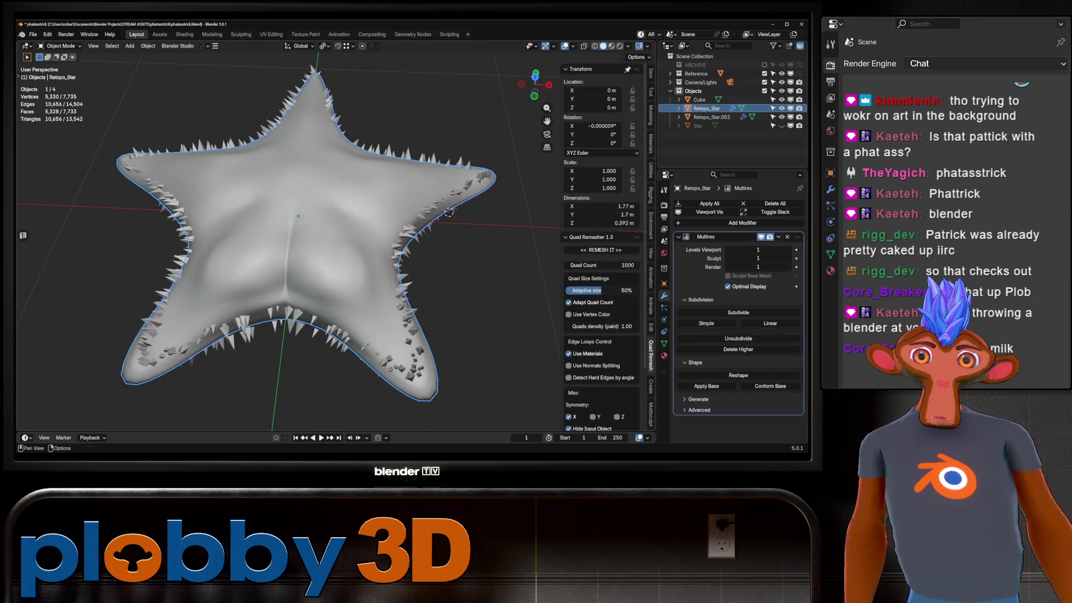
pyautogui.hotkey('ctrl', 'a')
pyautogui.press('KP_Decimal')
pyautogui.press('Tab')
pyautogui.press('Tab')
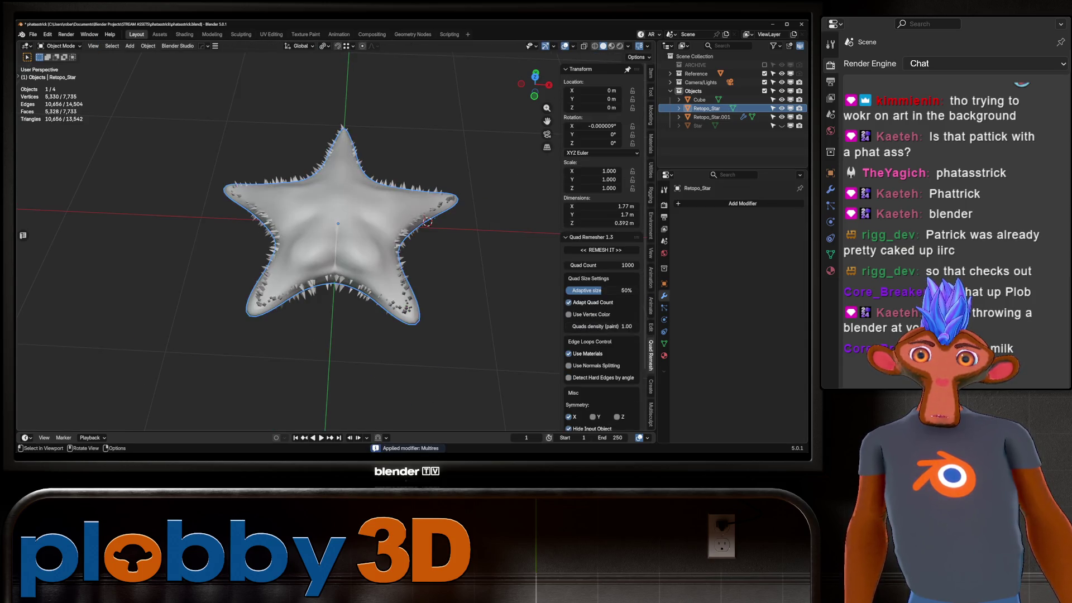
pyautogui.scroll(2, 302, 209)
pyautogui.moveTo(301, 209); pyautogui.dragTo(315, 178, button='middle')
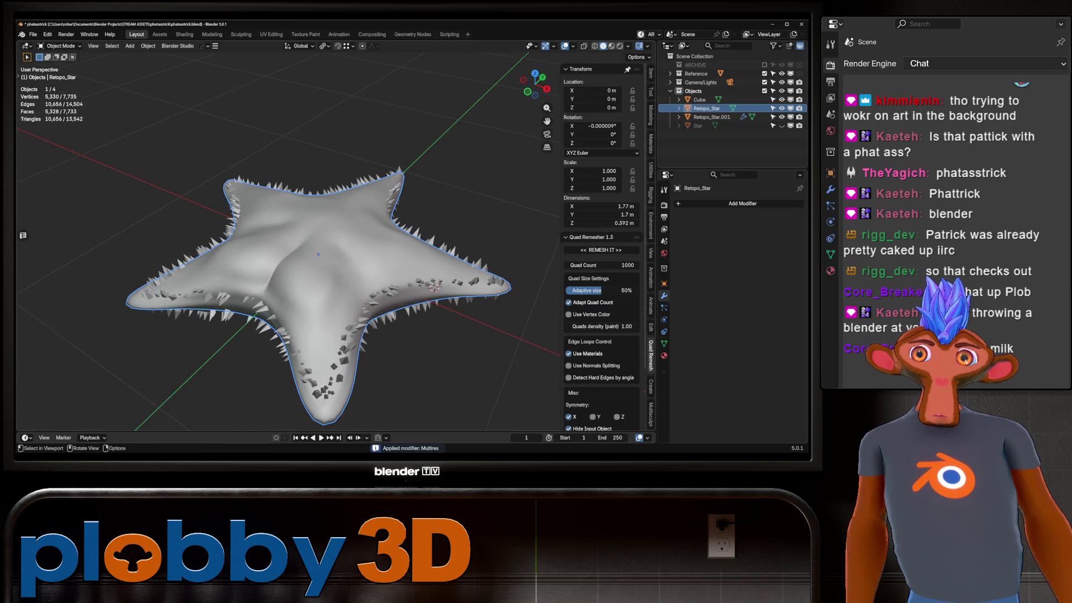
pyautogui.click(184, 34)
# Add a new material to the starfish and name it star.
pyautogui.click(423, 276)
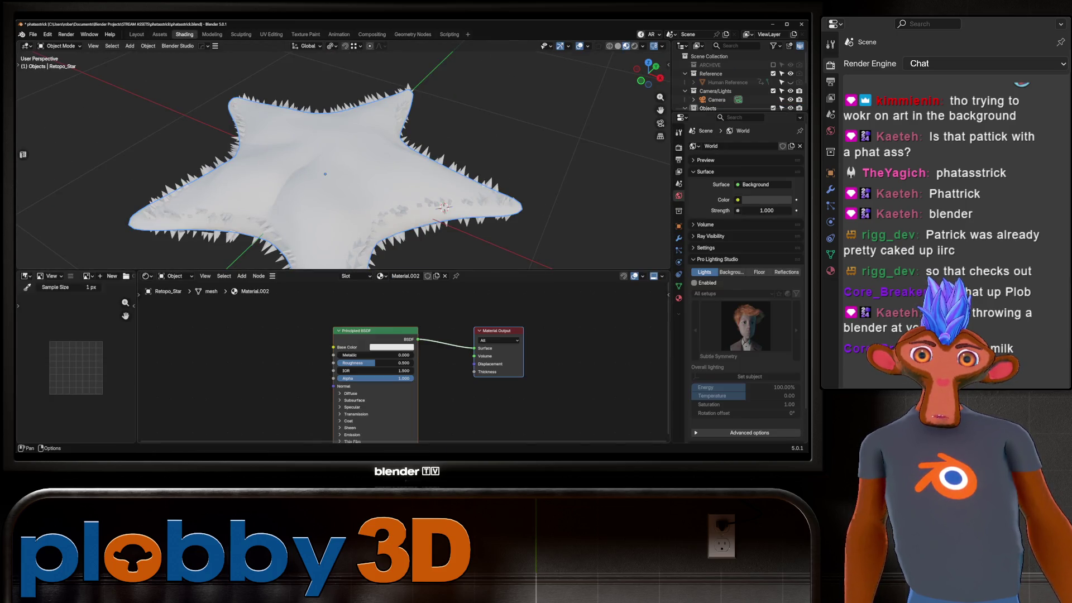
pyautogui.doubleClick(406, 276)
pyautogui.write('star')
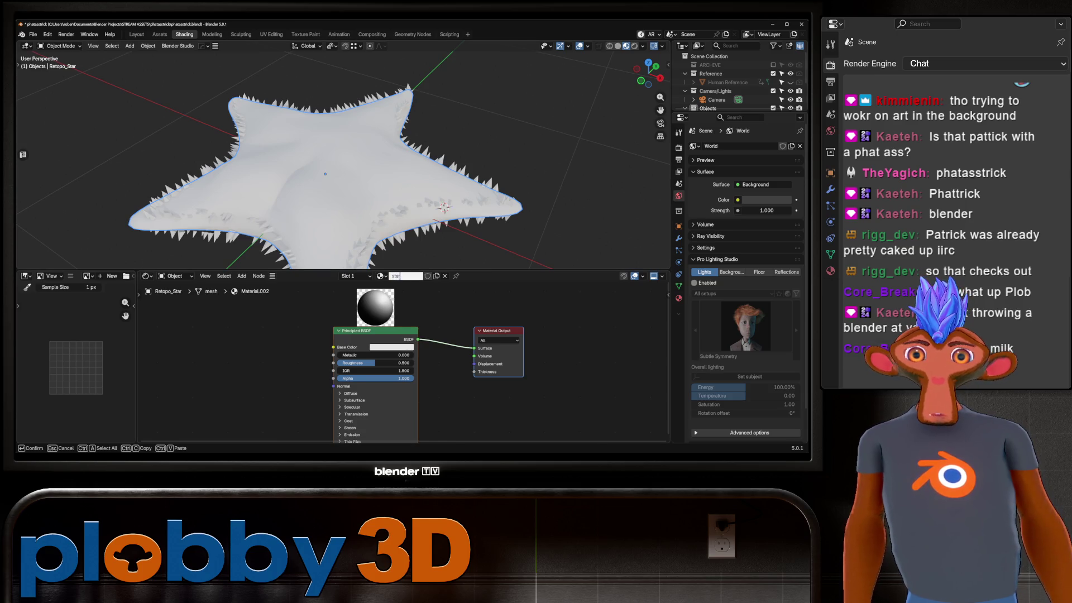
pyautogui.press('Return')
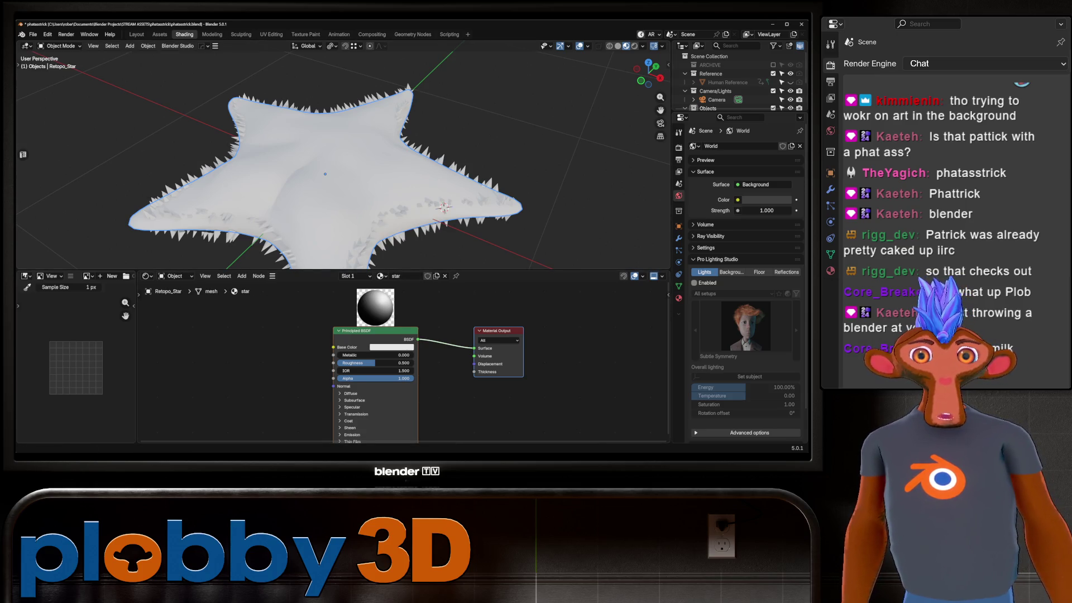
# Set the star material's Base Color to a saturated, slightly darker pink.
pyautogui.click(391, 347)
pyautogui.moveTo(401, 251); pyautogui.dragTo(401, 267)
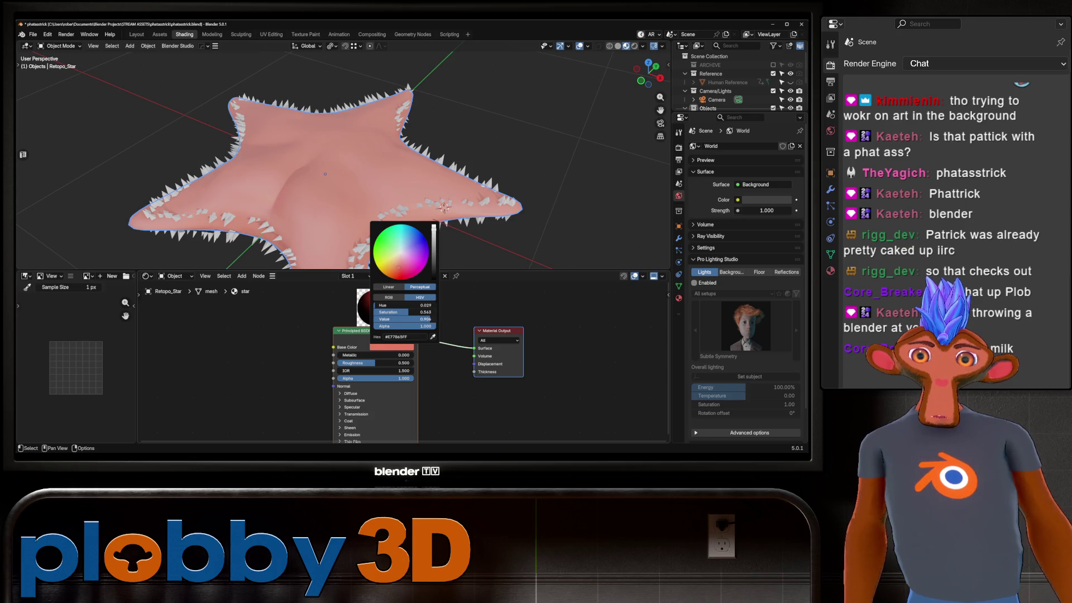
pyautogui.moveTo(427, 319); pyautogui.dragTo(427, 319)
pyautogui.moveTo(426, 312); pyautogui.dragTo(426, 312)
pyautogui.moveTo(503, 178); pyautogui.dragTo(593, 171, button='middle')
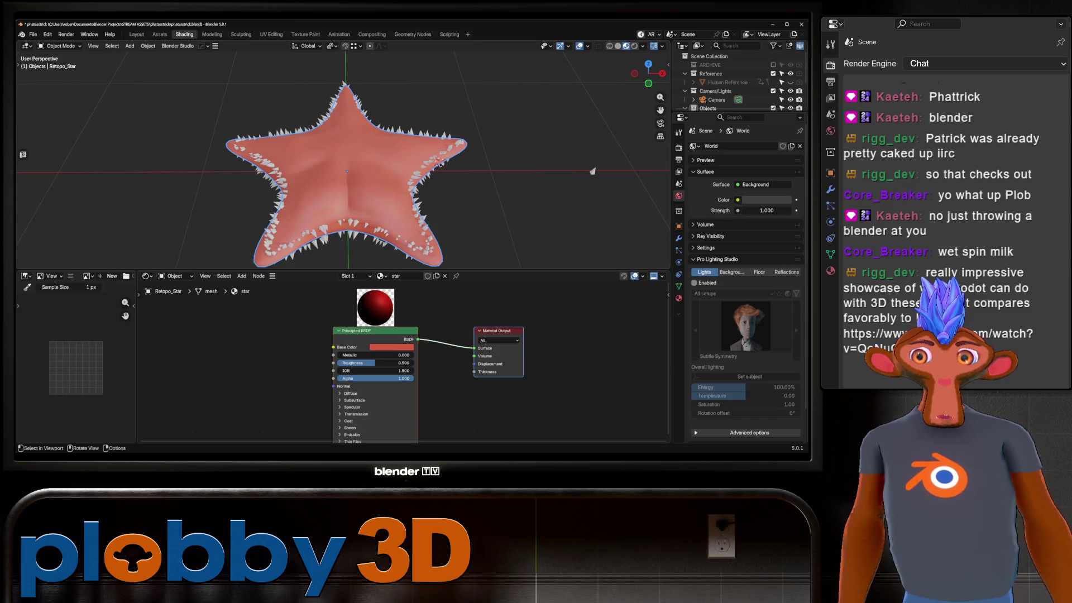
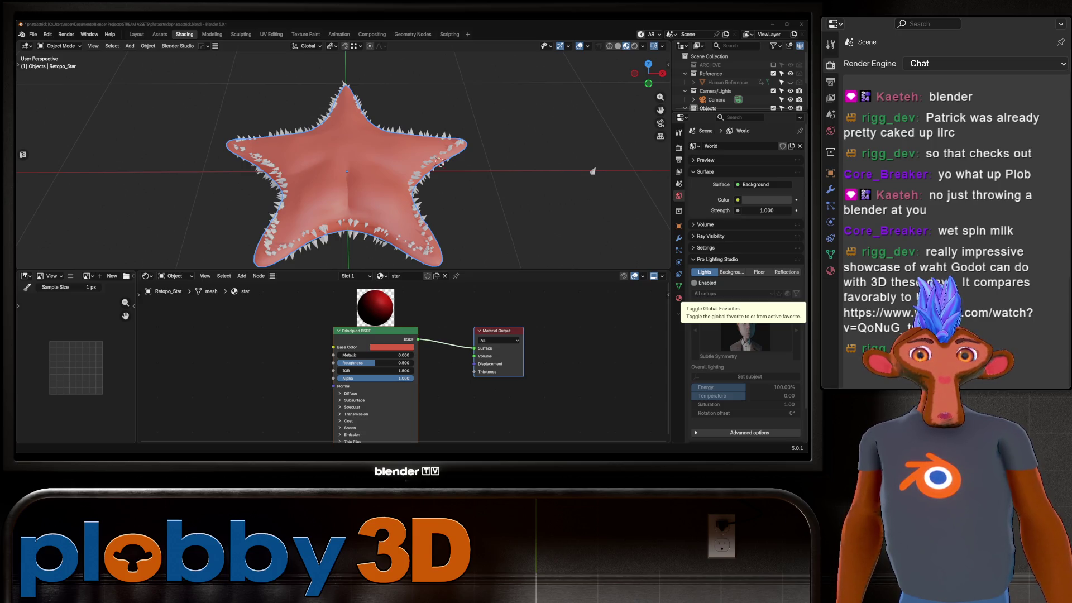
# Switch the lighting studio to its reflections settings and view the starfish from a low side angle.
pyautogui.click(786, 271)
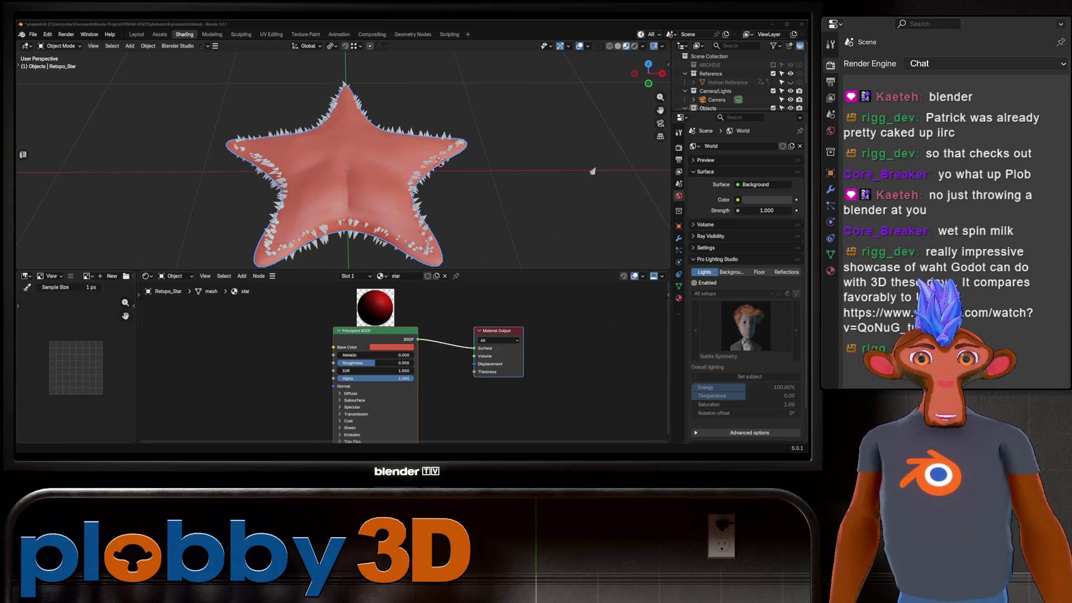
pyautogui.moveTo(439, 161)
pyautogui.mouseDown(button='middle')
pyautogui.moveTo(475, 99)
pyautogui.moveTo(491, 138)
pyautogui.mouseUp(button='middle')
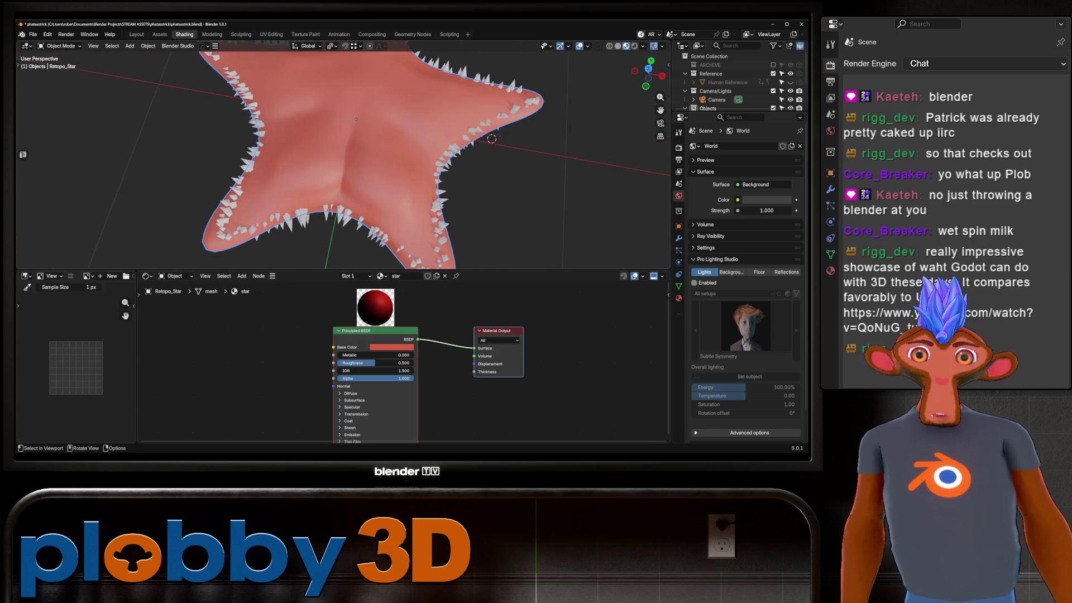
pyautogui.scroll(-3, 503, 363)
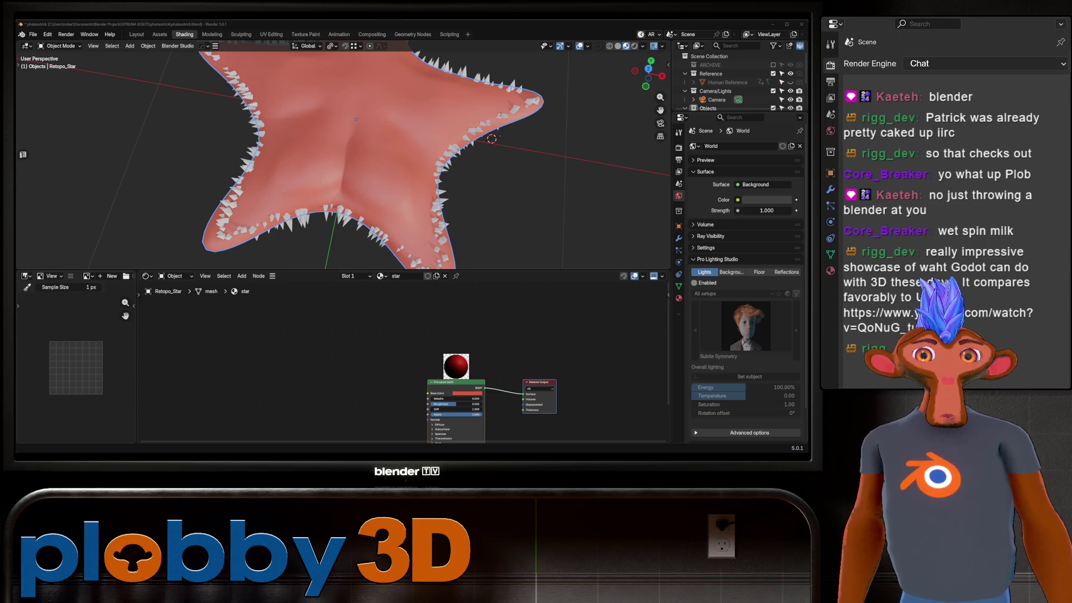
pyautogui.scroll(-5, 344, 157)
pyautogui.scroll(6, 343, 157)
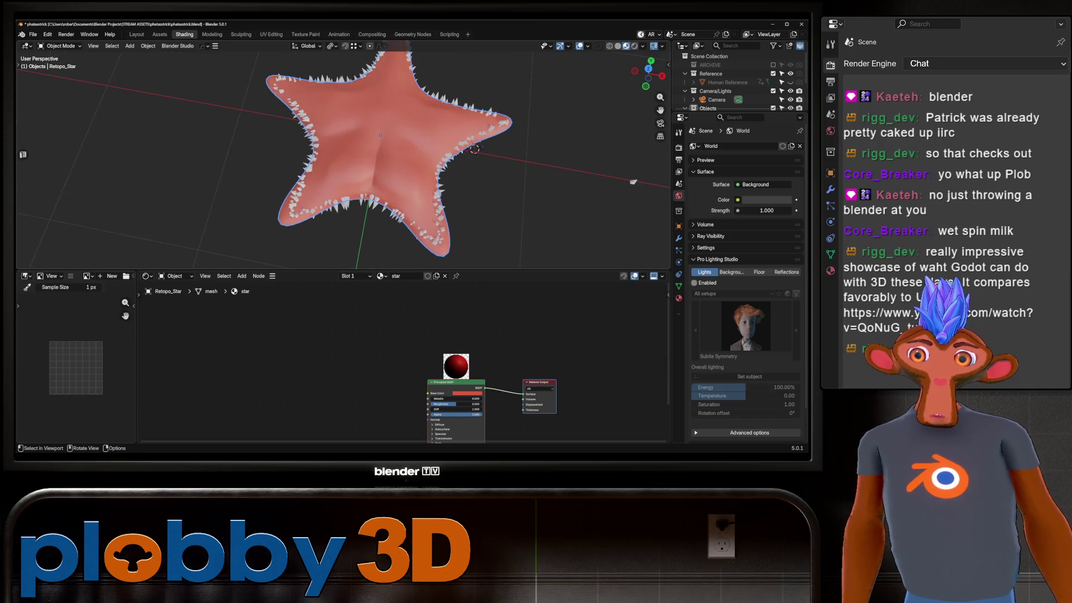
pyautogui.moveTo(344, 156); pyautogui.dragTo(341, 159, button='middle')
pyautogui.scroll(-2, 343, 157)
pyautogui.scroll(2, 343, 156)
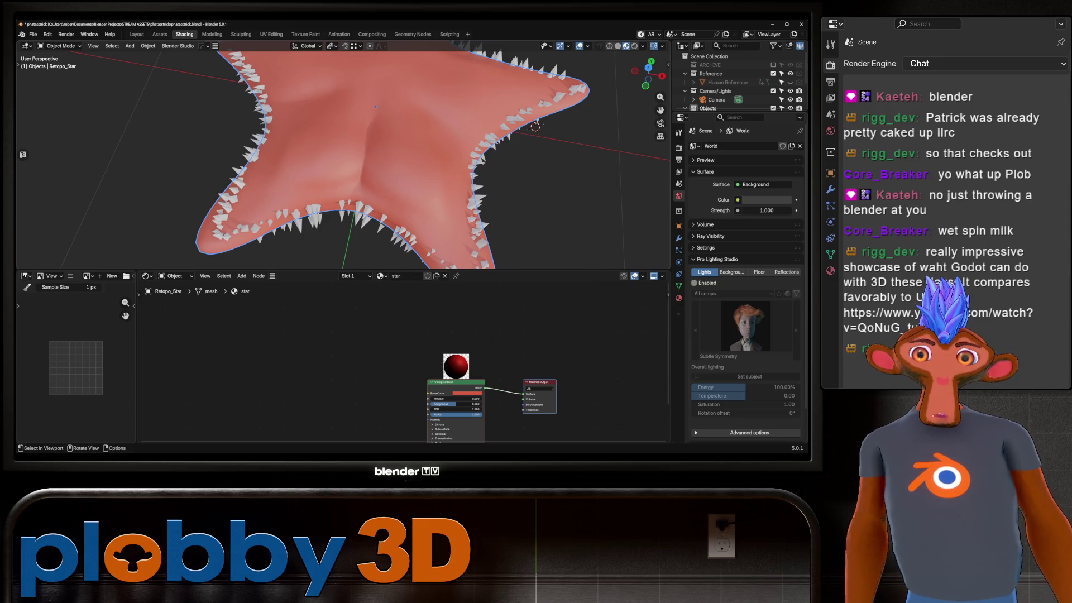
# Select Retopo_Star.001 and Retopo_Star, then link materials between them.
pyautogui.press('.')
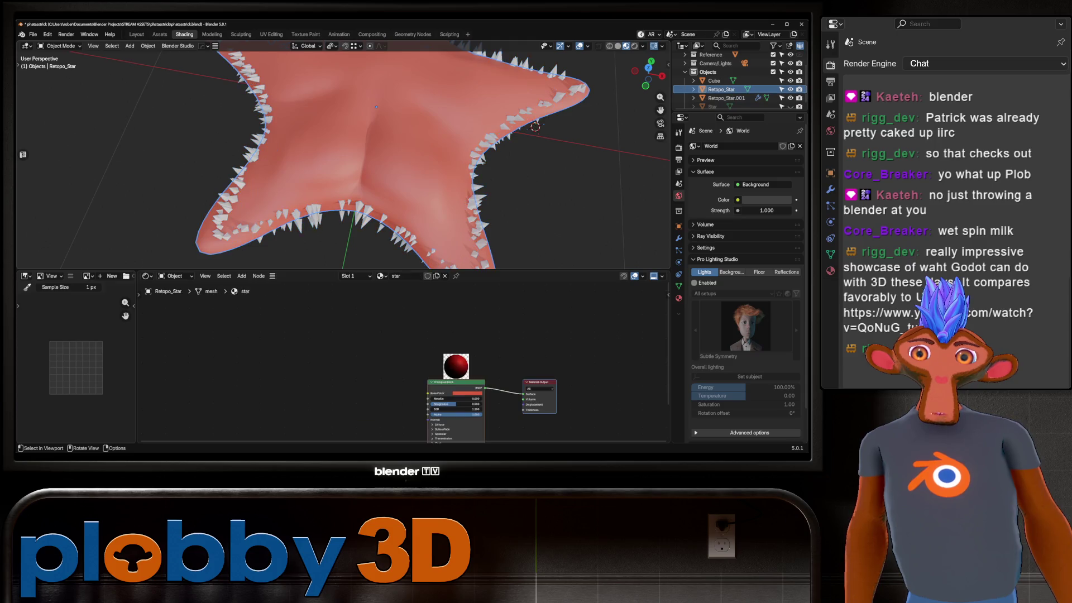
pyautogui.click(726, 97)
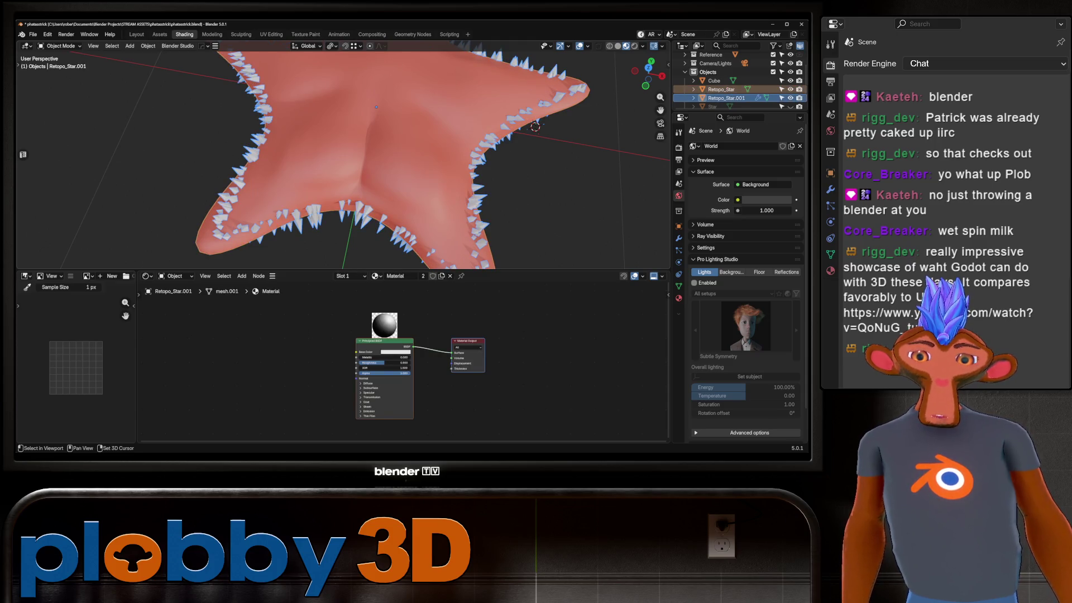
pyautogui.click(377, 106)
pyautogui.hotkey('ctrl', 'l')
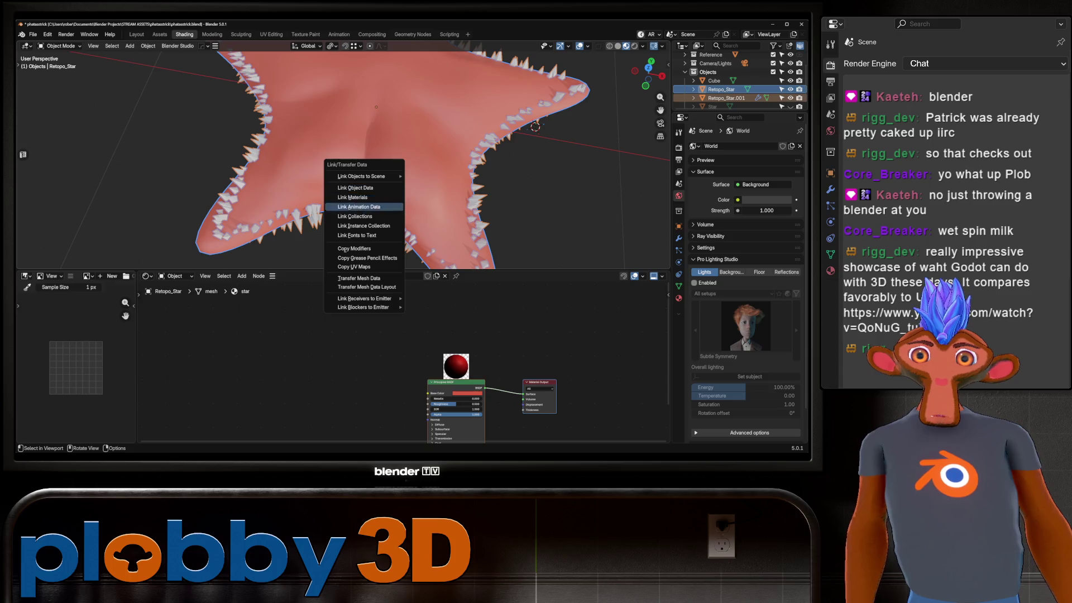
pyautogui.click(352, 197)
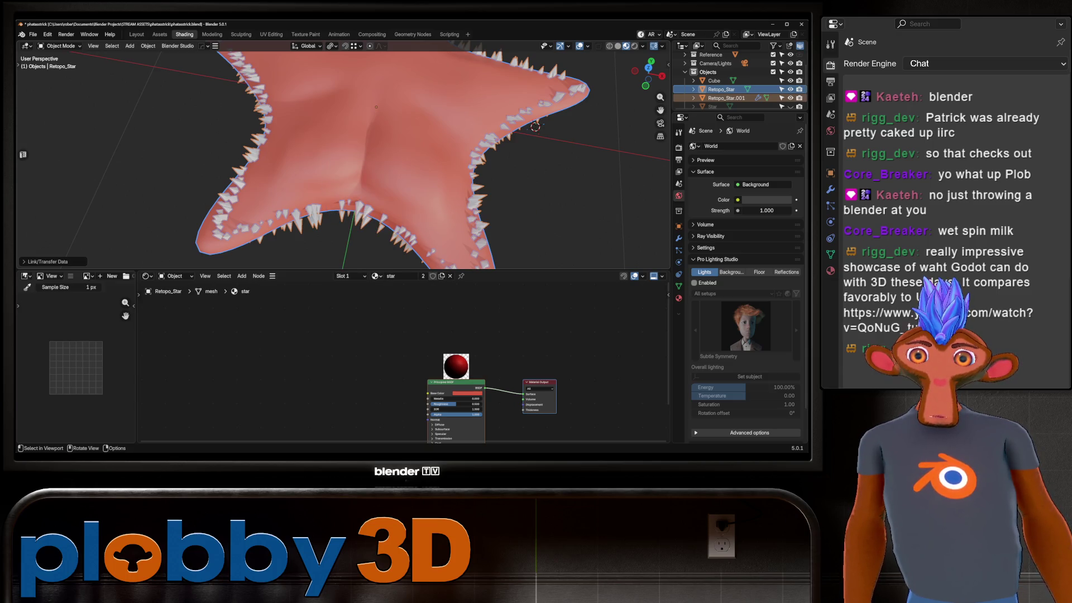
pyautogui.moveTo(391, 168); pyautogui.dragTo(391, 129, button='middle')
# Link the star material onto Retopo_Star.001 and show its Material Properties.
pyautogui.click(726, 97)
pyautogui.keyDown('ctrl'); pyautogui.click(721, 90); pyautogui.keyUp('ctrl')
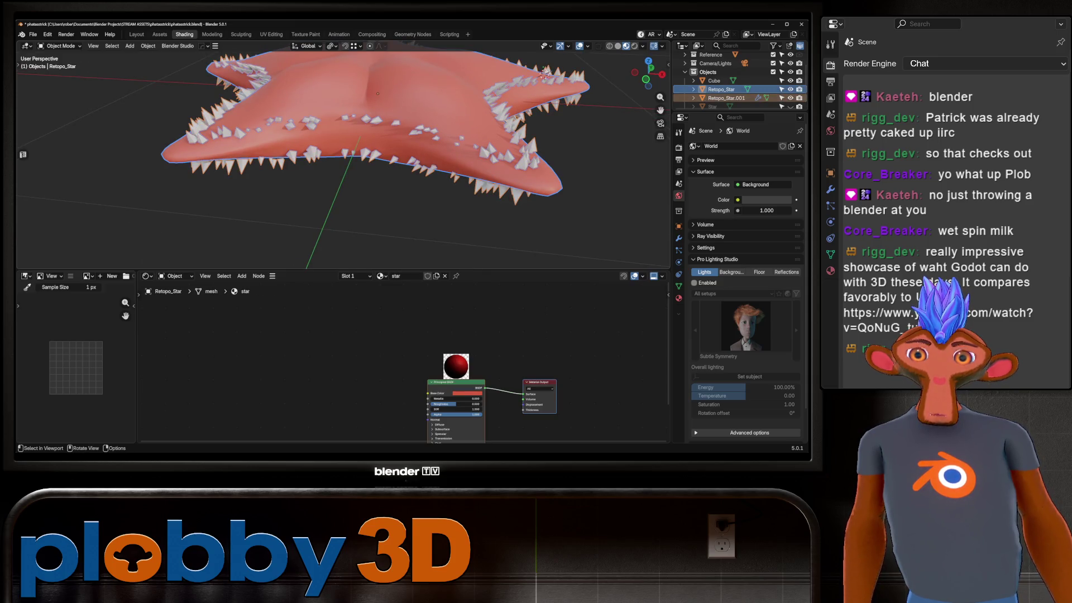
pyautogui.hotkey('ctrl', 'l')
pyautogui.click(365, 106)
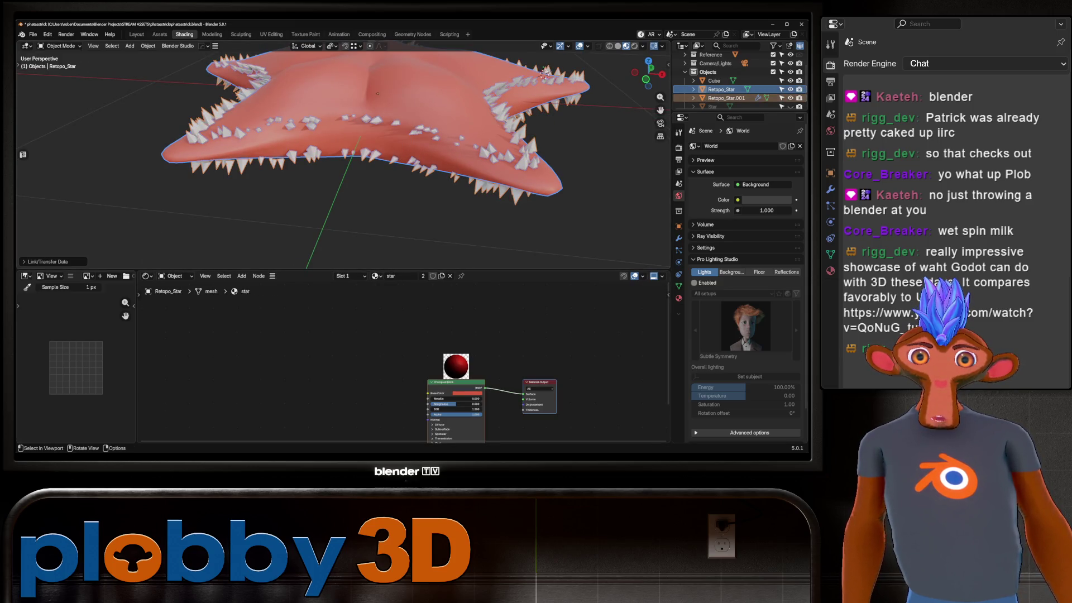
pyautogui.click(726, 98)
pyautogui.click(679, 297)
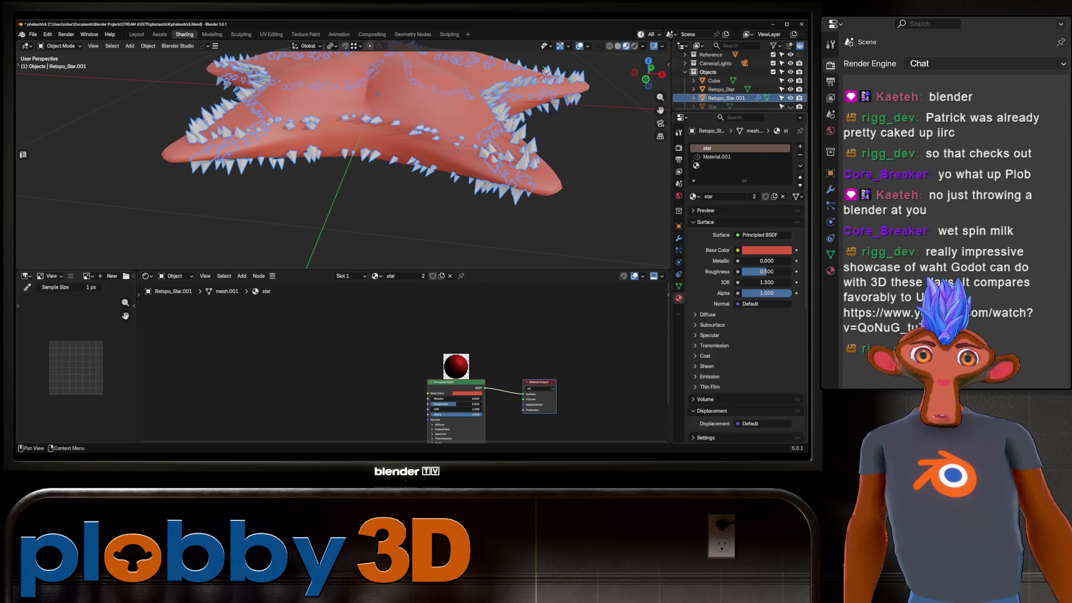
# Remove the leftover Material.001 slot from the spikes object and deselect everything.
pyautogui.click(717, 157)
pyautogui.click(800, 155)
pyautogui.hotkey('alt', 'a')
pyautogui.moveTo(380, 156); pyautogui.dragTo(385, 196, button='middle')
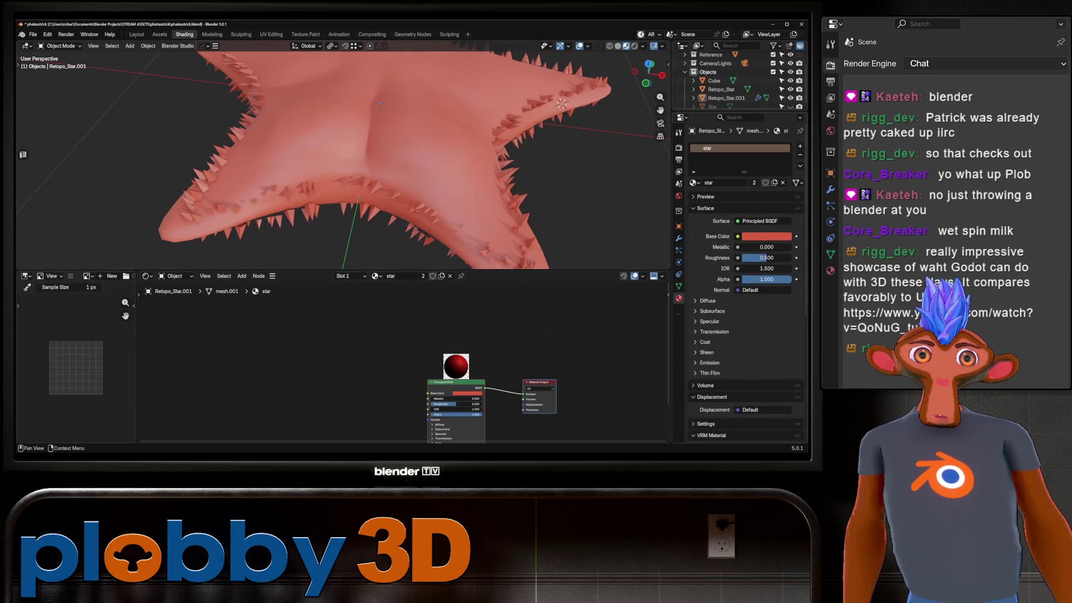
# Give the star material a fake user and duplicate it as star_spike.
pyautogui.click(765, 183)
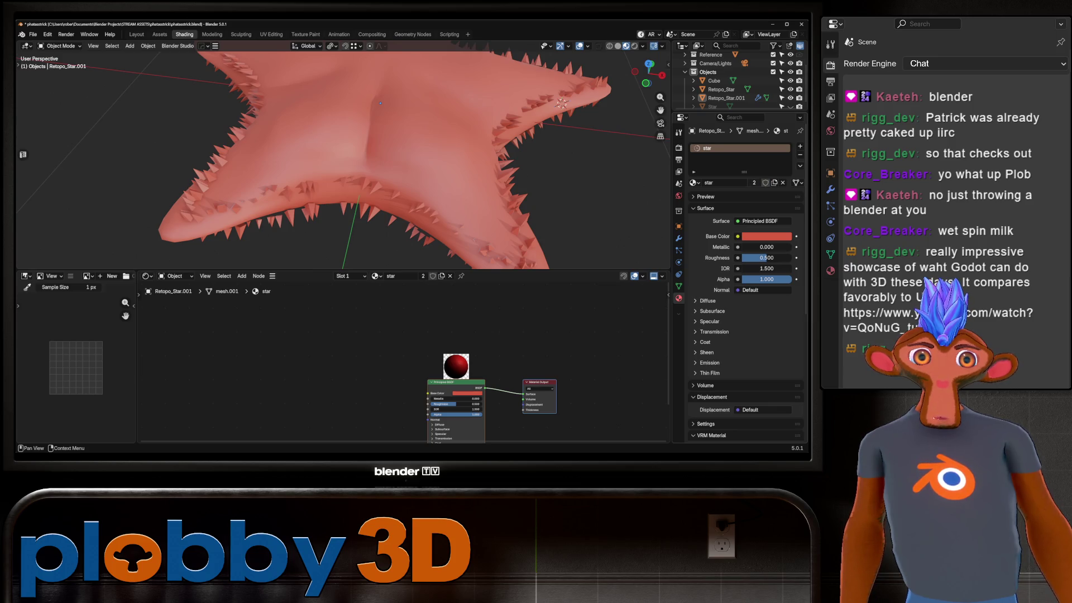
pyautogui.click(774, 182)
pyautogui.doubleClick(712, 148)
pyautogui.press('BackSpace')
pyautogui.press('BackSpace')
pyautogui.press('BackSpace')
pyautogui.write('_spi')
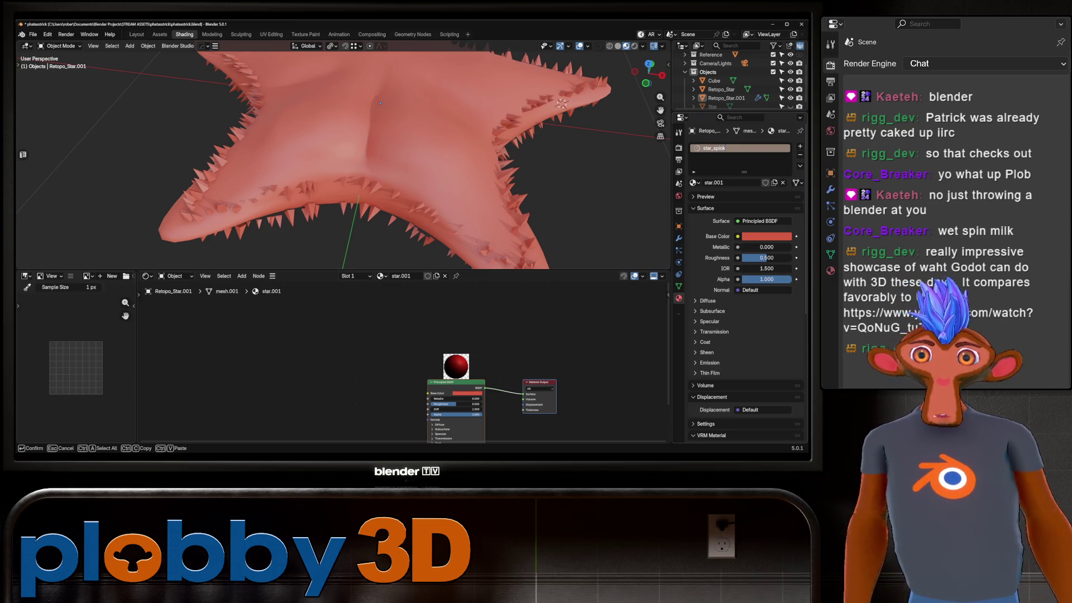
pyautogui.write('ke')
pyautogui.press('Return')
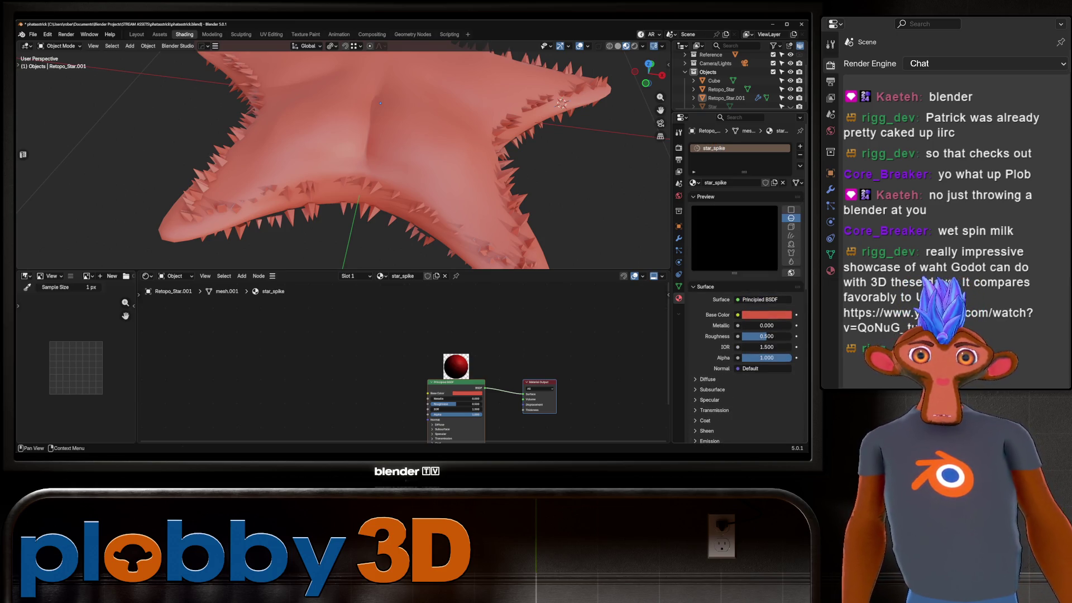
# Brighten and desaturate the star_spike Base Color to a lighter pink.
pyautogui.click(706, 197)
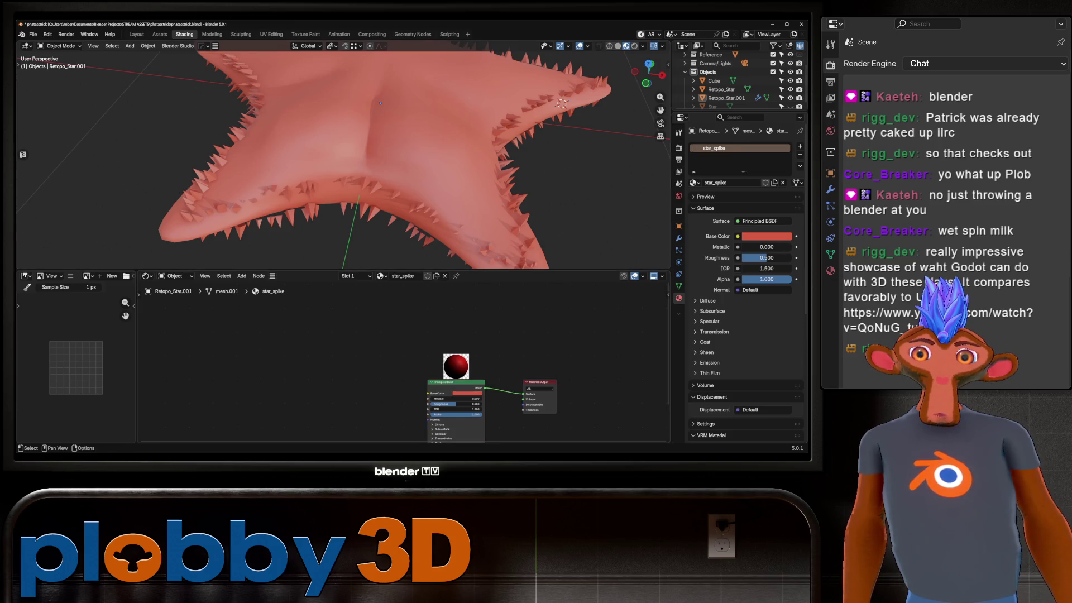
pyautogui.click(468, 393)
pyautogui.moveTo(495, 335); pyautogui.dragTo(496, 311)
pyautogui.moveTo(480, 369); pyautogui.dragTo(466, 369)
pyautogui.scroll(-5, 385, 157)
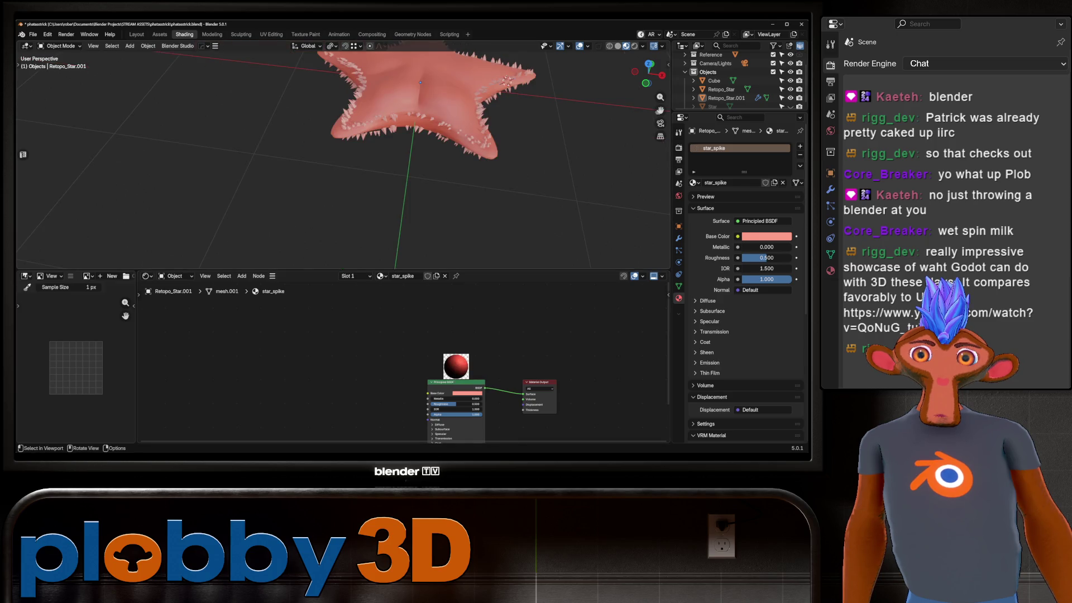
pyautogui.scroll(-3, 426, 155)
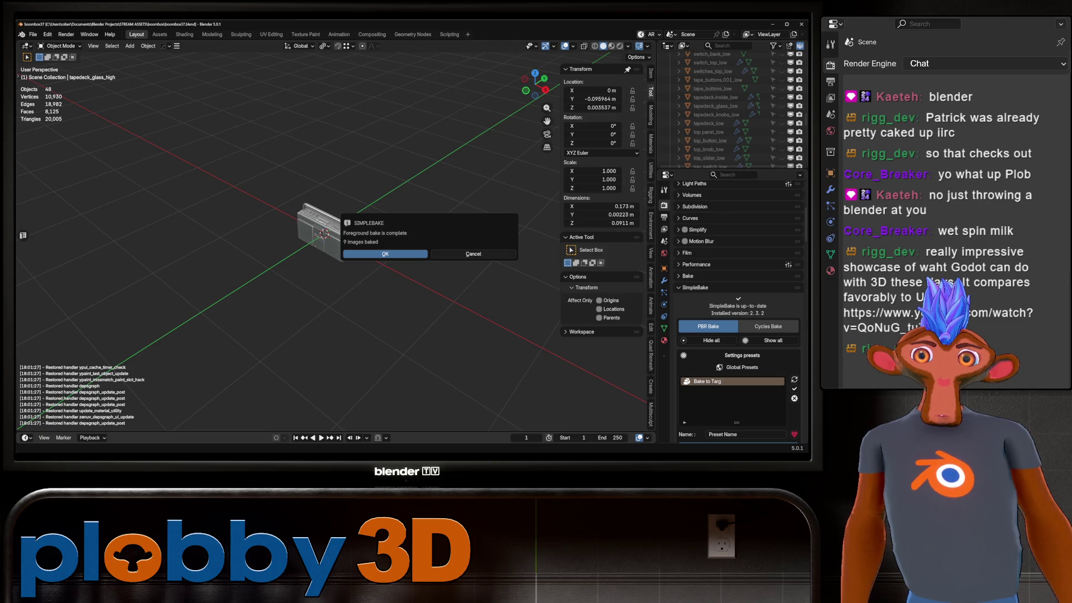
# Dismiss the SimpleBake notice, browse the outliner, and show the boombox front in Material Preview.
pyautogui.press('Return')
pyautogui.scroll(-10, 720, 128)
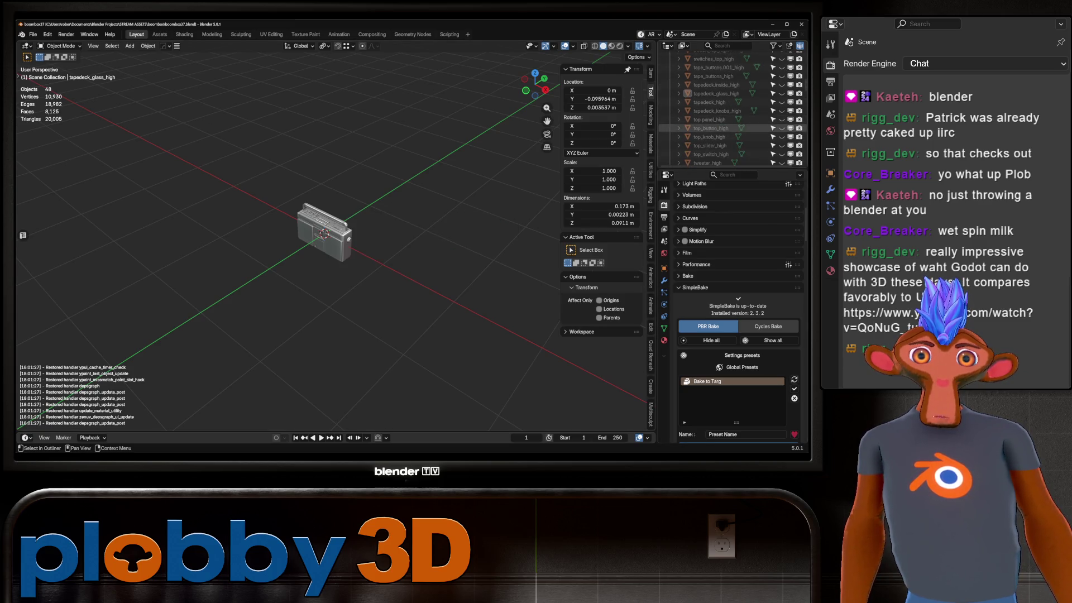
pyautogui.scroll(2, 720, 102)
pyautogui.scroll(8, 720, 102)
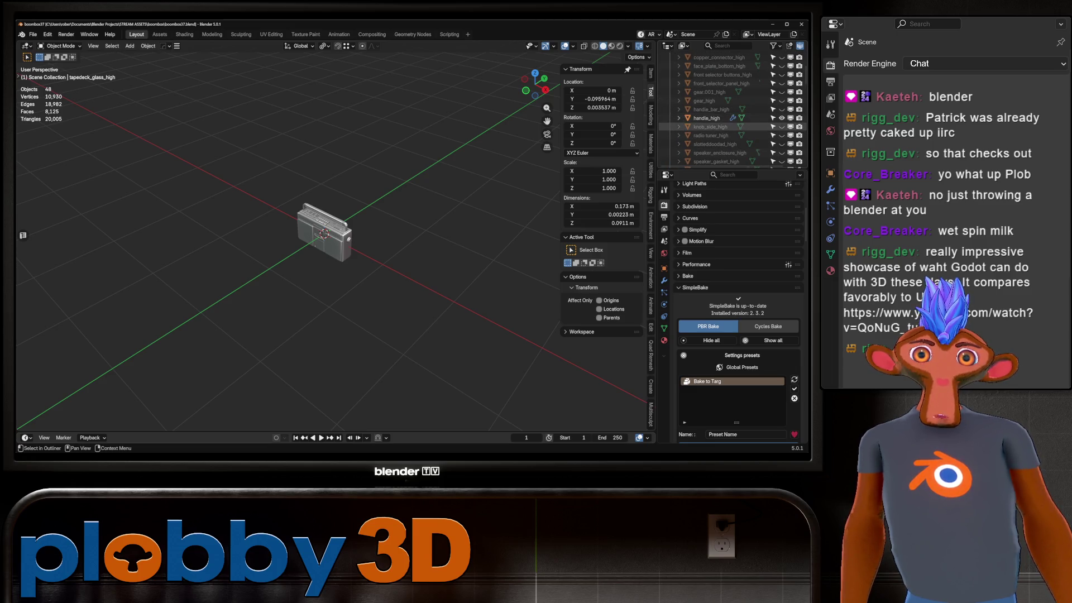
pyautogui.scroll(6, 335, 235)
pyautogui.scroll(10, 726, 112)
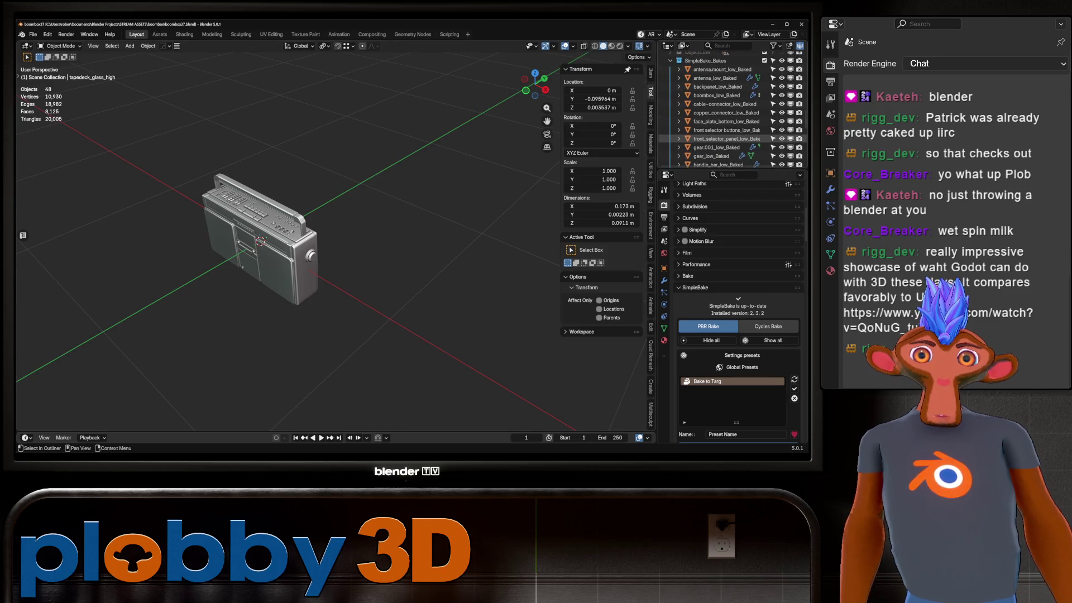
pyautogui.scroll(-2, 726, 138)
pyautogui.scroll(15, 726, 112)
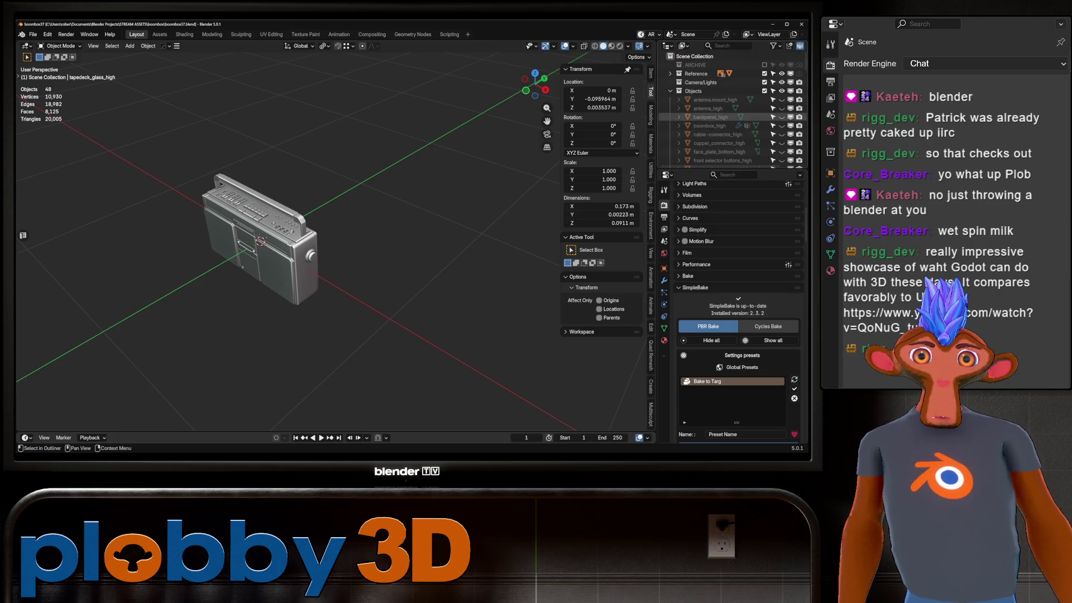
pyautogui.moveTo(290, 234); pyautogui.dragTo(340, 242, button='middle')
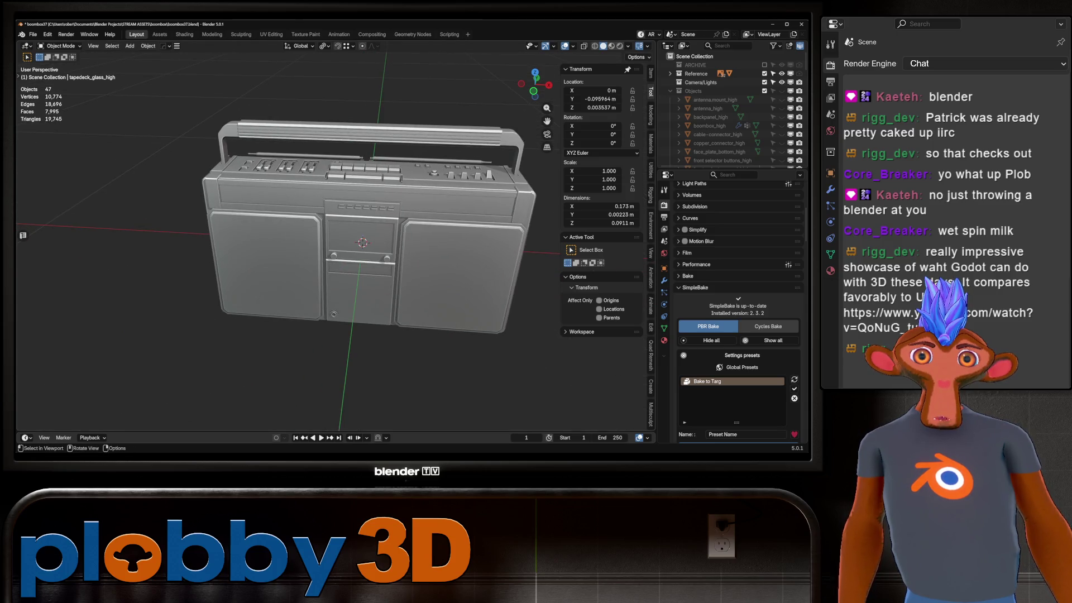
pyautogui.press('z')
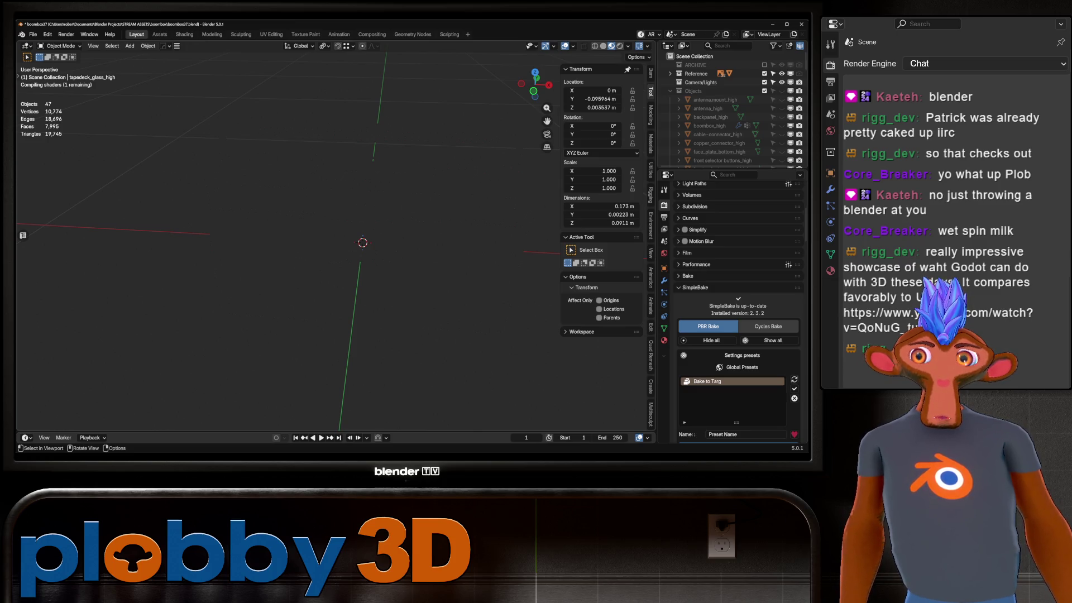
pyautogui.moveTo(436, 256)
pyautogui.mouseDown(button='middle')
pyautogui.moveTo(383, 257)
pyautogui.moveTo(232, 296)
pyautogui.moveTo(359, 274)
pyautogui.moveTo(441, 211)
pyautogui.moveTo(301, 192)
pyautogui.moveTo(218, 240)
pyautogui.moveTo(235, 224)
pyautogui.mouseUp(button='middle')
pyautogui.moveTo(375, 181)
pyautogui.keyDown('shift'); pyautogui.mouseDown(button='middle')
pyautogui.moveTo(265, 198)
pyautogui.moveTo(147, 166)
pyautogui.moveTo(553, 363)
pyautogui.mouseUp(button='middle'); pyautogui.keyUp('shift')
pyautogui.moveTo(334, 251)
pyautogui.keyDown('ctrl'); pyautogui.mouseDown(button='middle')
pyautogui.moveTo(335, 282)
pyautogui.moveTo(502, 286)
pyautogui.moveTo(469, 223)
pyautogui.mouseUp(button='middle'); pyautogui.keyUp('ctrl')
pyautogui.scroll(3, 335, 251)
pyautogui.moveTo(165, 192); pyautogui.dragTo(333, 309, button='middle')
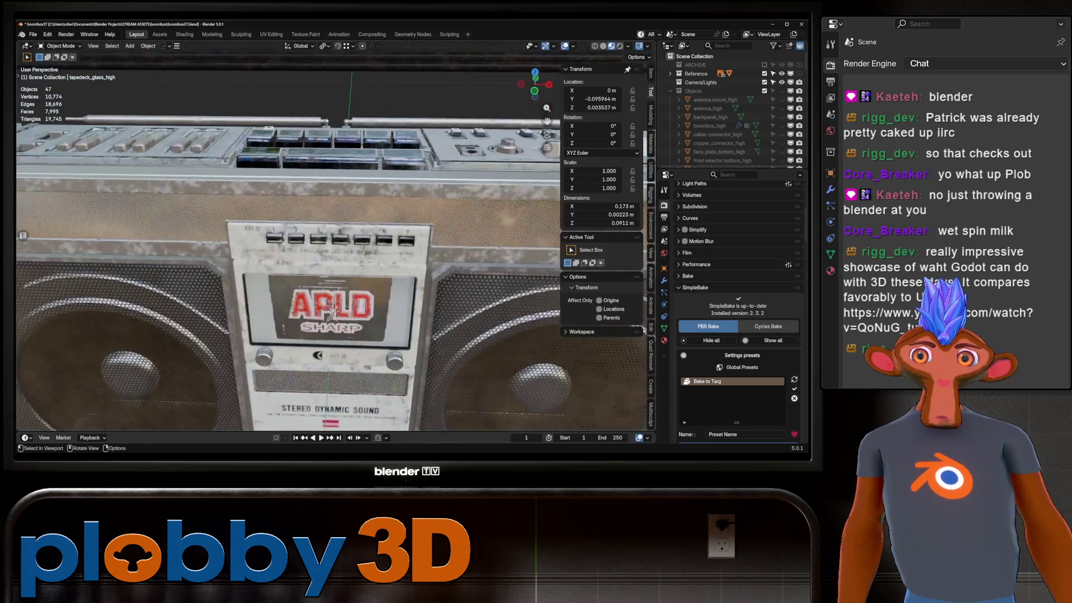
pyautogui.scroll(-5, 335, 252)
pyautogui.moveTo(335, 252)
pyautogui.mouseDown(button='middle')
pyautogui.moveTo(424, 251)
pyautogui.moveTo(313, 257)
pyautogui.moveTo(335, 268)
pyautogui.moveTo(335, 285)
pyautogui.moveTo(313, 236)
pyautogui.mouseUp(button='middle')
pyautogui.scroll(3, 335, 251)
# Switch the viewport to rendered shading and replace Studio World with a new blank World.001.
pyautogui.click(620, 46)
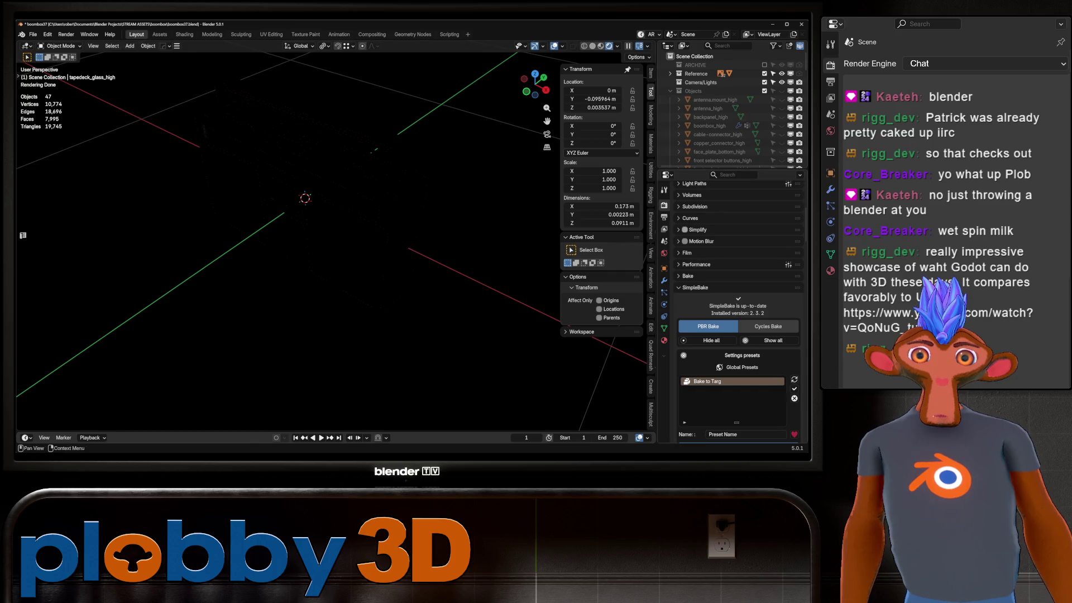
pyautogui.click(664, 253)
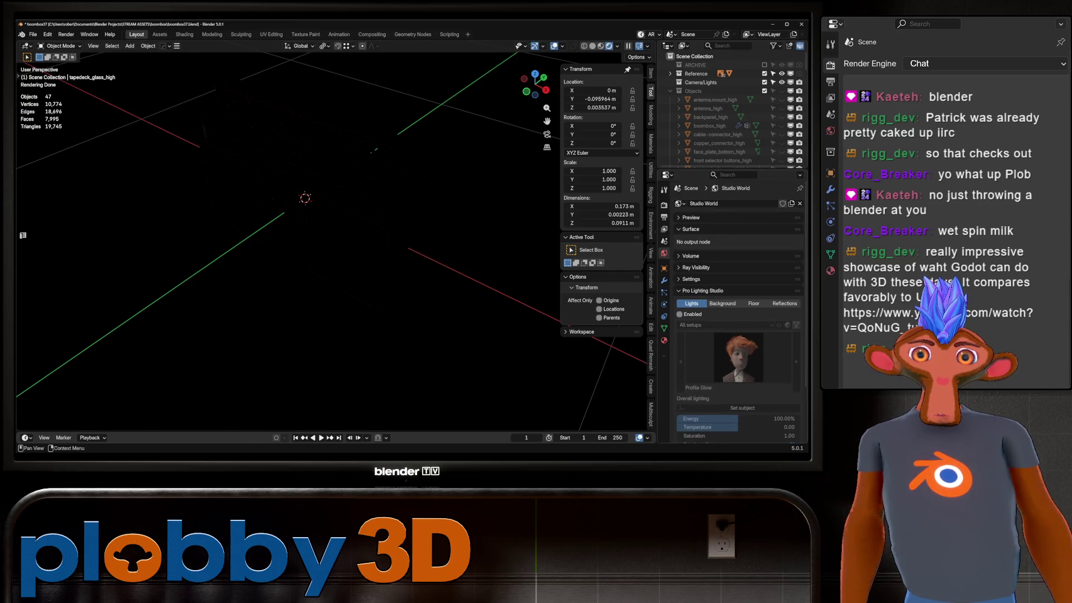
pyautogui.click(800, 203)
pyautogui.click(750, 203)
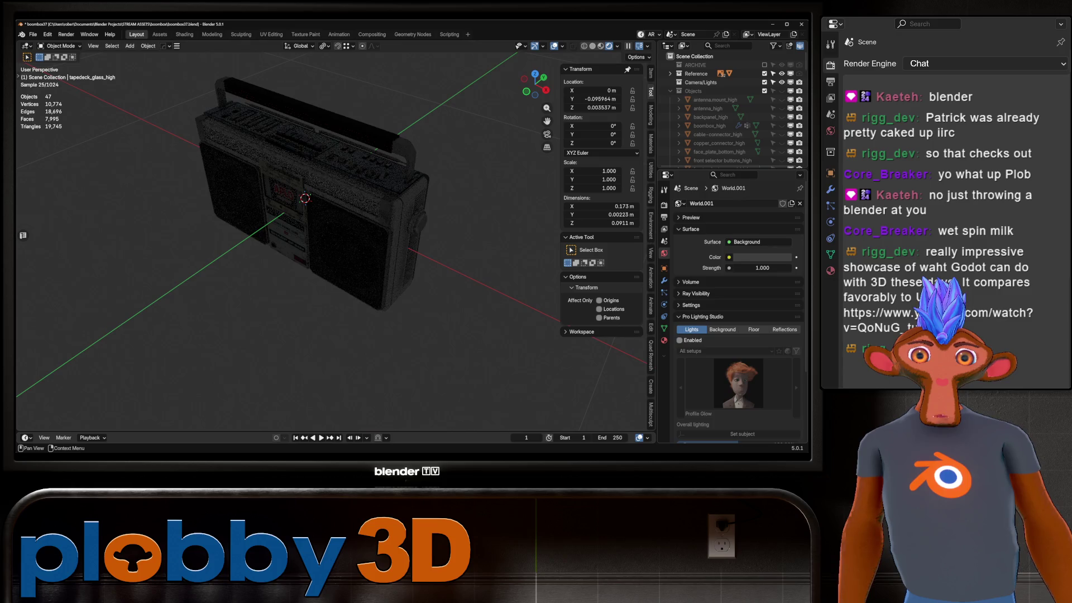
# Add a Quick Lighting Environment backdrop from the Scene properties.
pyautogui.click(703, 316)
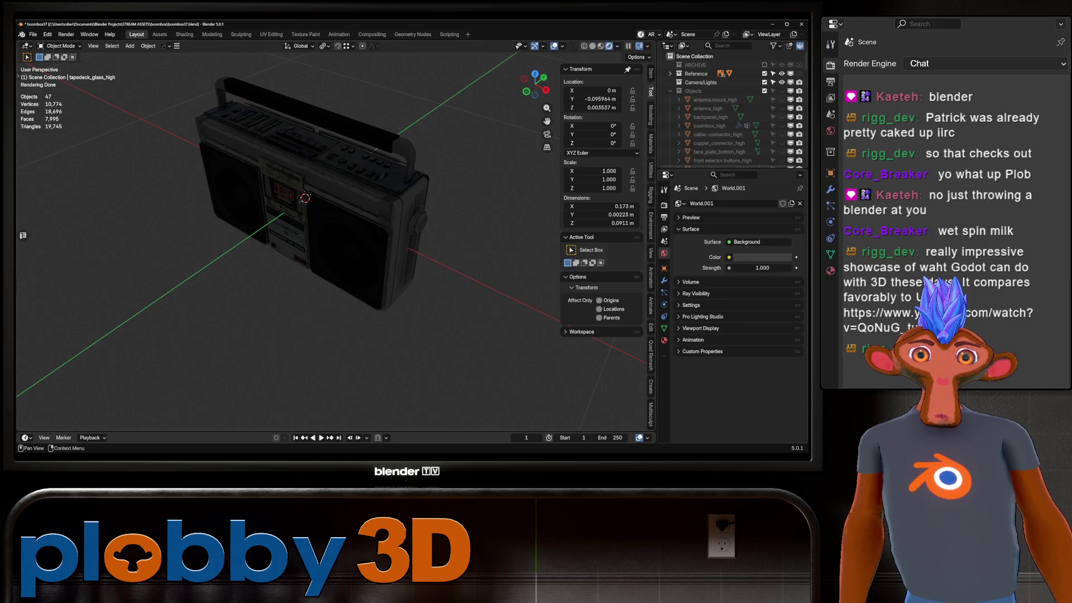
pyautogui.click(664, 241)
pyautogui.click(742, 350)
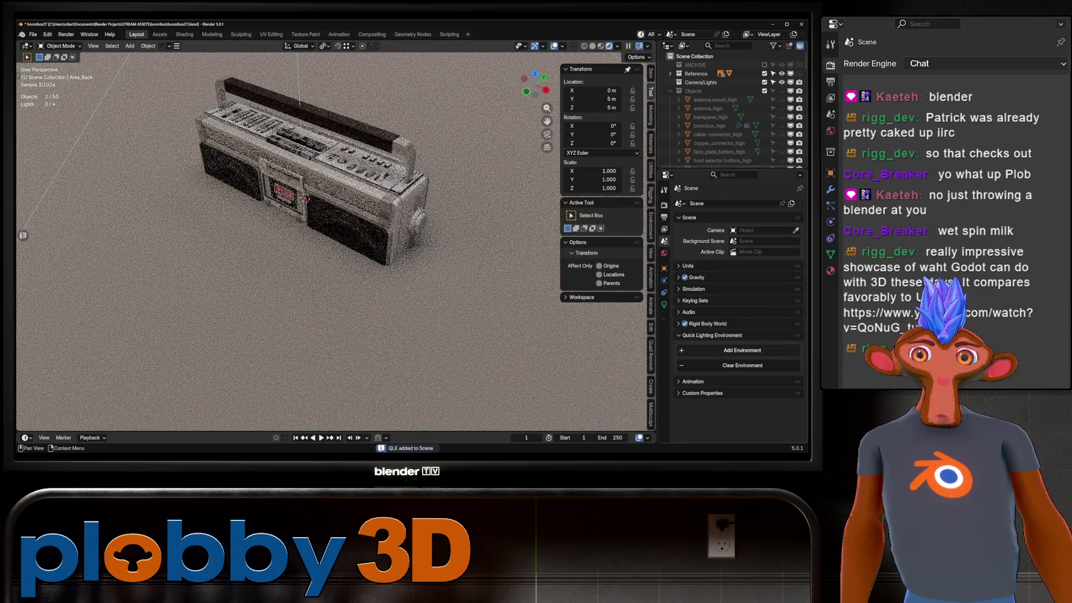
# Move the Quick Lighting backdrop down along Z beneath the boombox.
pyautogui.press('g')
pyautogui.press('z')
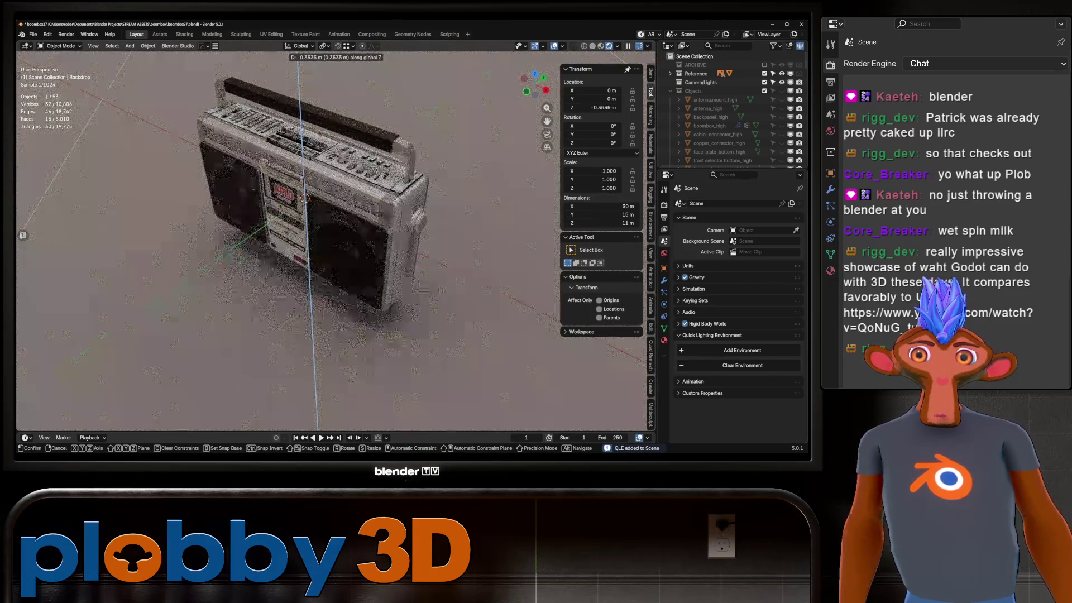
pyautogui.press('Return')
pyautogui.moveTo(335, 240)
pyautogui.mouseDown(button='middle')
pyautogui.moveTo(357, 223)
pyautogui.moveTo(346, 223)
pyautogui.moveTo(374, 156)
pyautogui.mouseUp(button='middle')
pyautogui.scroll(5, 335, 240)
pyautogui.scroll(-5, 335, 240)
# Select the speaker grille and frame it in the viewport.
pyautogui.click(357, 83)
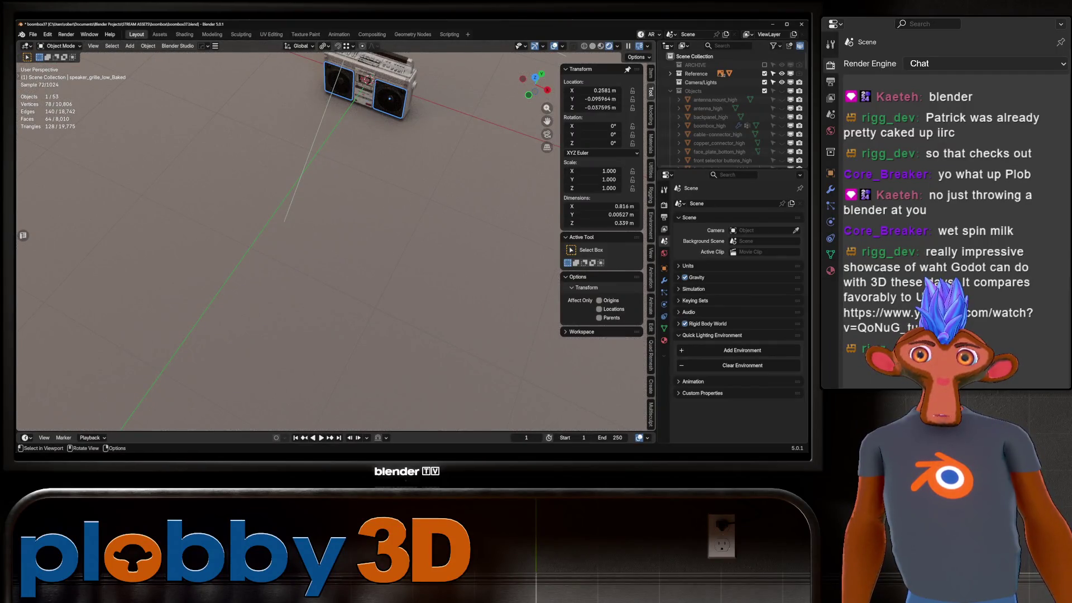
pyautogui.press('KP_Decimal')
pyautogui.moveTo(335, 240)
pyautogui.mouseDown(button='middle')
pyautogui.moveTo(357, 212)
pyautogui.moveTo(363, 256)
pyautogui.moveTo(338, 234)
pyautogui.moveTo(357, 212)
pyautogui.moveTo(223, 217)
pyautogui.moveTo(262, 214)
pyautogui.moveTo(246, 212)
pyautogui.moveTo(307, 190)
pyautogui.moveTo(268, 192)
pyautogui.mouseUp(button='middle')
pyautogui.scroll(5, 335, 240)
pyautogui.scroll(-3, 335, 241)
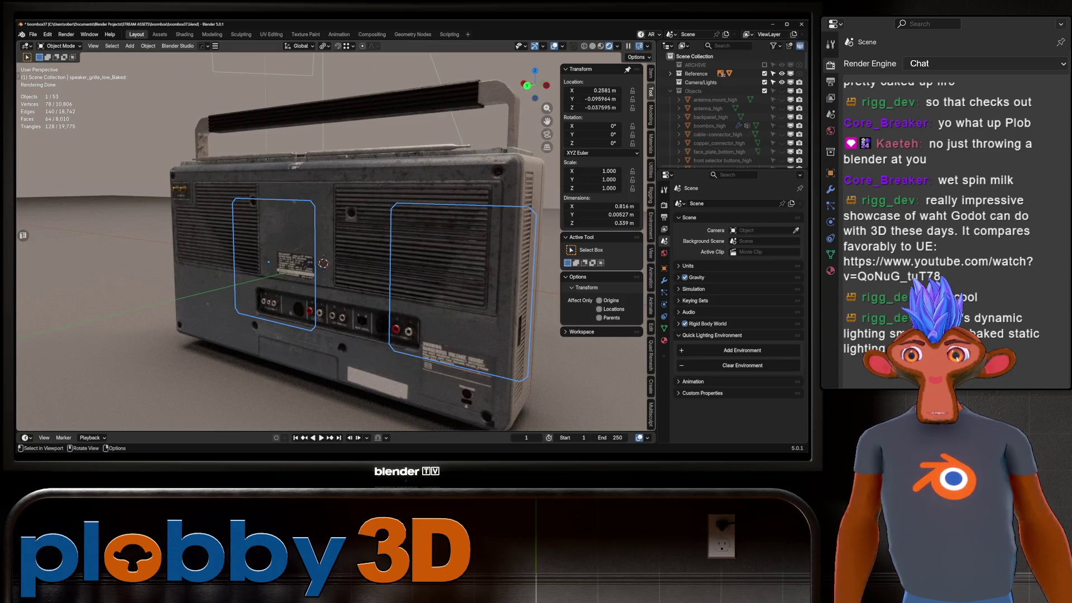
pyautogui.scroll(2, 268, 192)
pyautogui.moveTo(268, 192); pyautogui.dragTo(312, 192, button='middle')
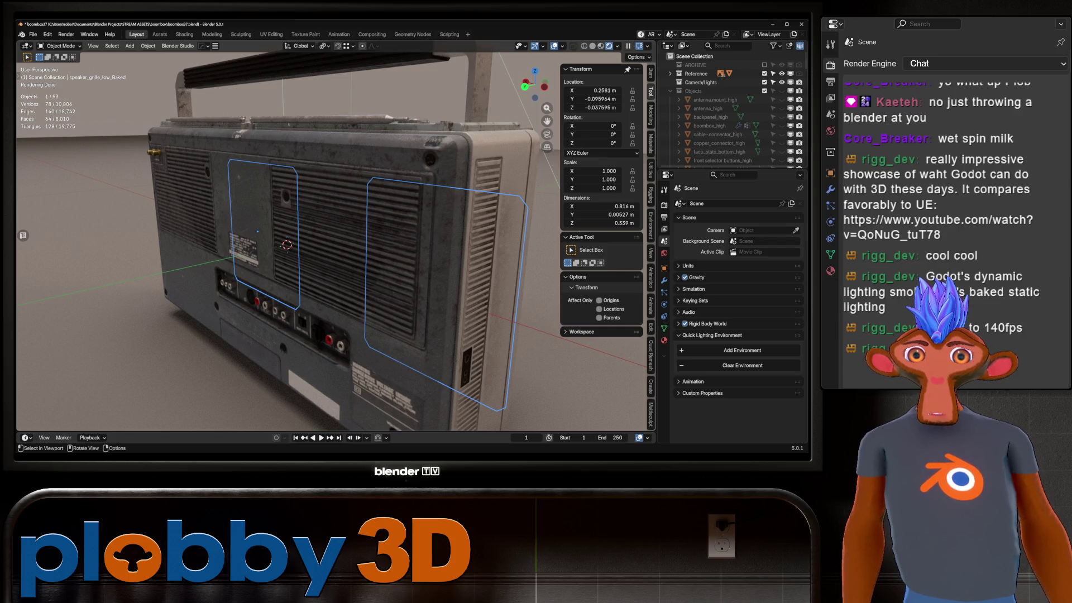
pyautogui.moveTo(335, 251)
pyautogui.mouseDown(button='middle')
pyautogui.moveTo(168, 263)
pyautogui.moveTo(129, 273)
pyautogui.moveTo(117, 302)
pyautogui.moveTo(137, 260)
pyautogui.mouseUp(button='middle')
# Select the radio tuner_low_Baked top panel and open the Shading workspace to view its nodes.
pyautogui.click(280, 162)
pyautogui.scroll(-15, 720, 110)
pyautogui.scroll(15, 721, 111)
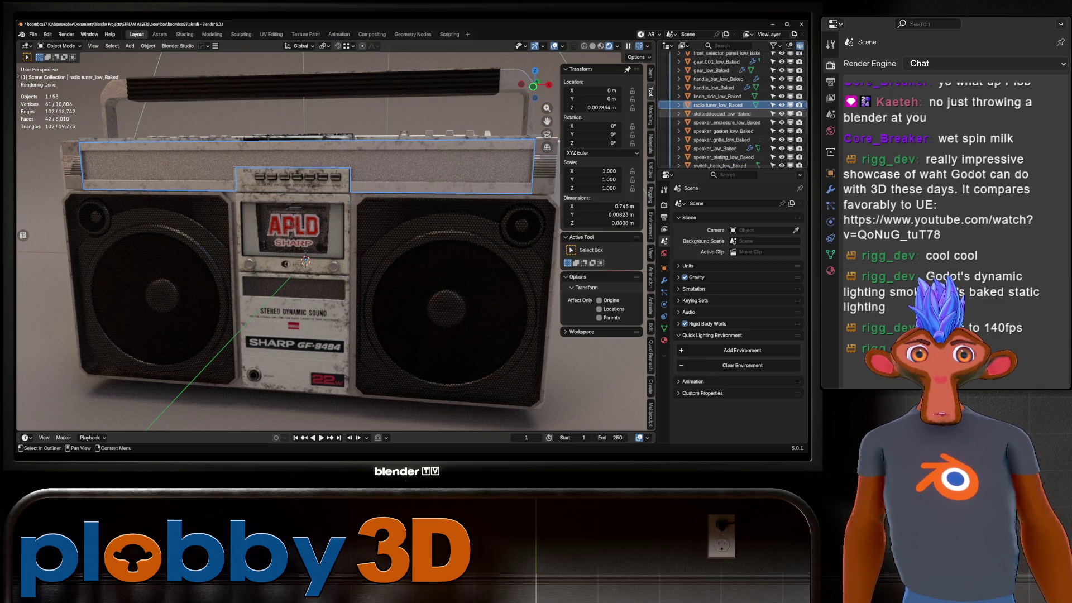
pyautogui.click(720, 106)
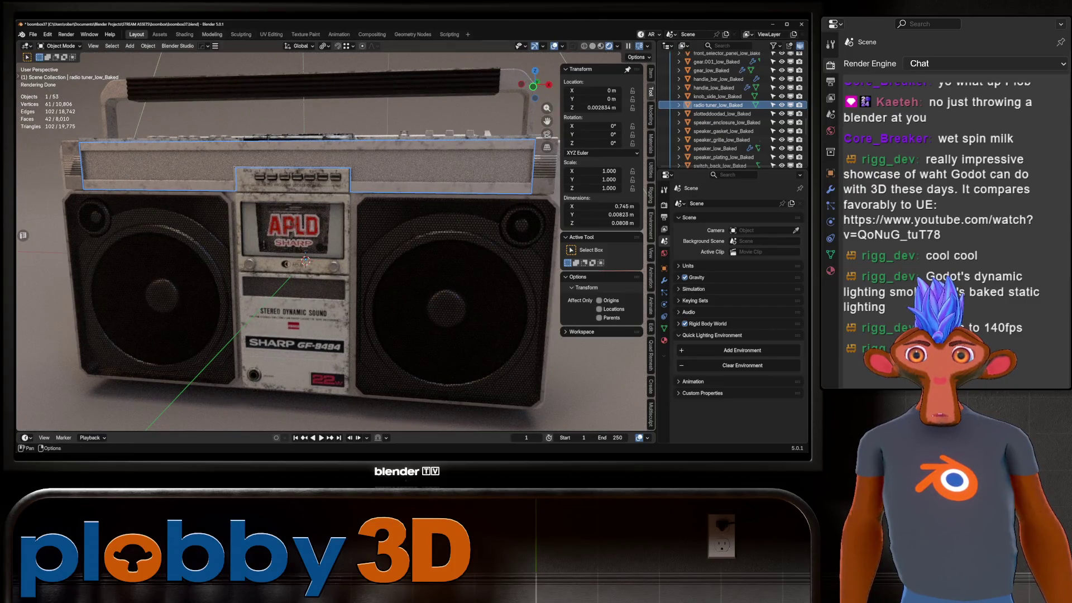
pyautogui.click(184, 34)
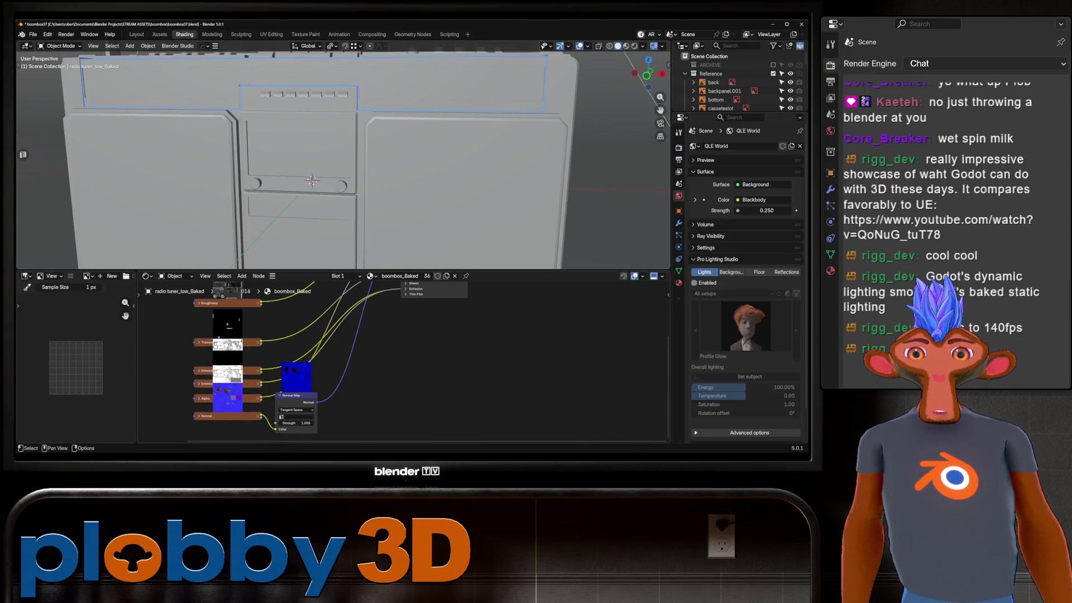
# Expand the Principled BSDF Transmission panel and switch the viewport to Rendered shading.
pyautogui.scroll(2, 443, 357)
pyautogui.click(399, 312)
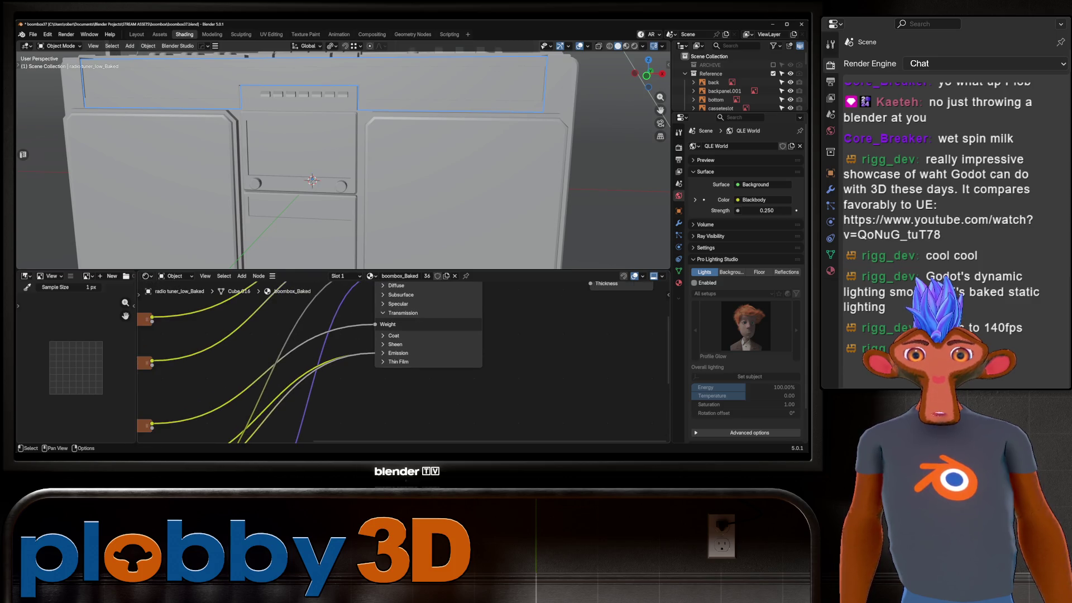
pyautogui.moveTo(424, 357)
pyautogui.mouseDown(button='middle')
pyautogui.moveTo(639, 317)
pyautogui.moveTo(576, 367)
pyautogui.mouseUp(button='middle')
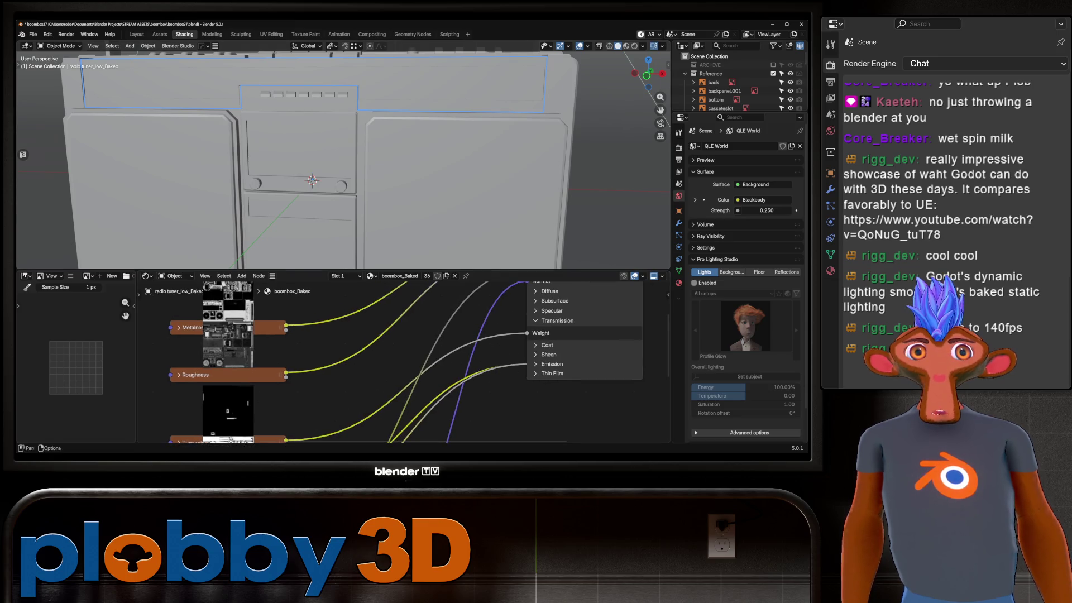
pyautogui.click(635, 46)
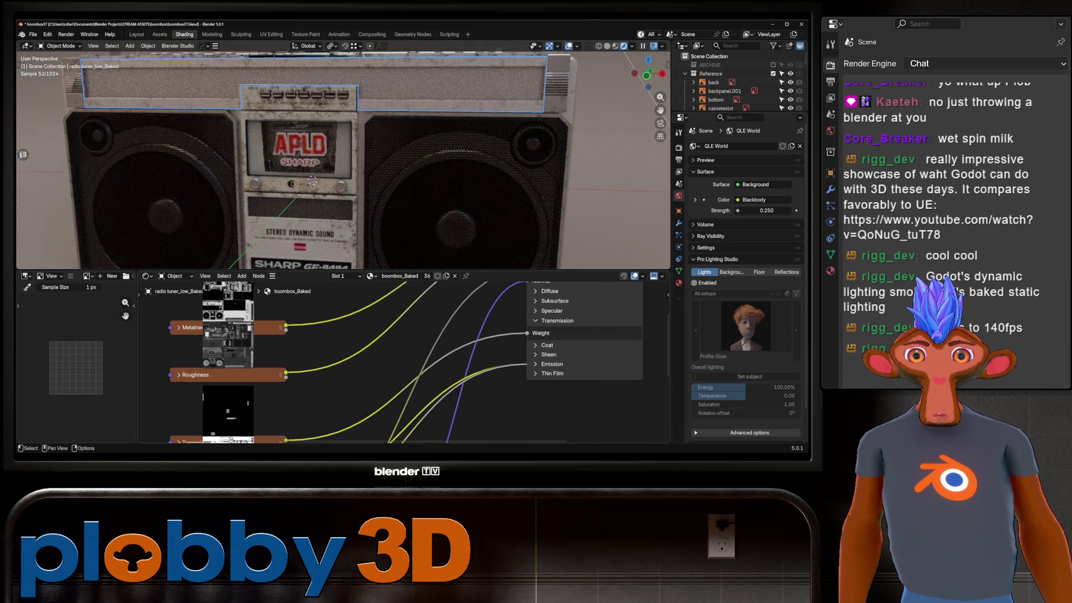
# Reconnect the Transmission texture to Transmission Weight and orbit to a lower, closer boombox view.
pyautogui.moveTo(527, 333); pyautogui.dragTo(491, 357)
pyautogui.moveTo(286, 440)
pyautogui.mouseDown()
pyautogui.moveTo(305, 416)
pyautogui.moveTo(517, 326)
pyautogui.moveTo(512, 314)
pyautogui.mouseUp()
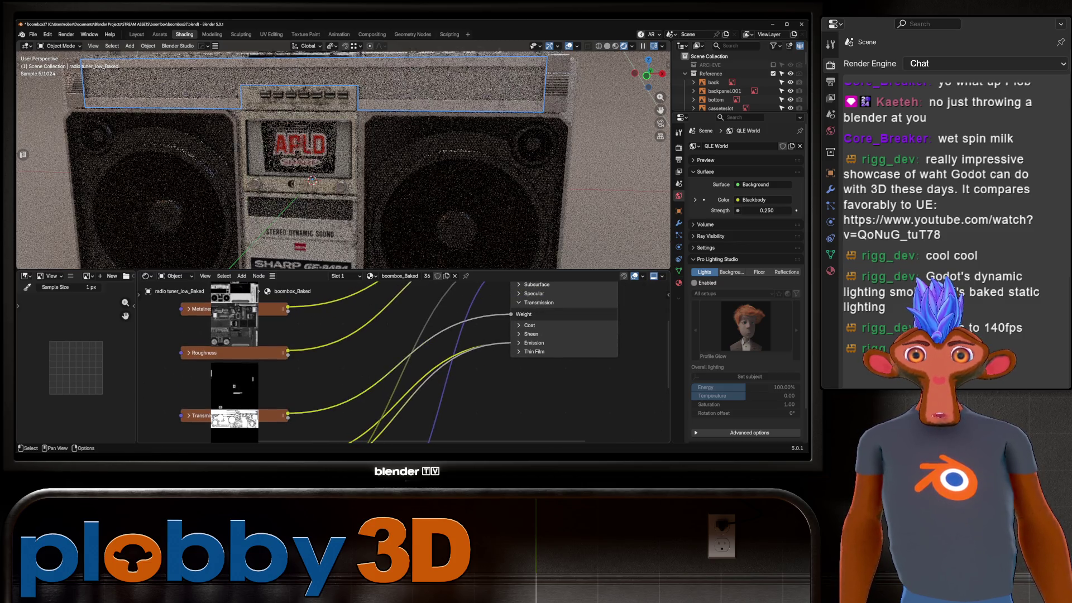
pyautogui.moveTo(335, 168)
pyautogui.mouseDown(button='middle')
pyautogui.moveTo(263, 162)
pyautogui.moveTo(223, 178)
pyautogui.moveTo(279, 159)
pyautogui.moveTo(346, 165)
pyautogui.mouseUp(button='middle')
pyautogui.scroll(5, 296, 162)
pyautogui.scroll(-5, 224, 179)
pyautogui.scroll(5, 240, 168)
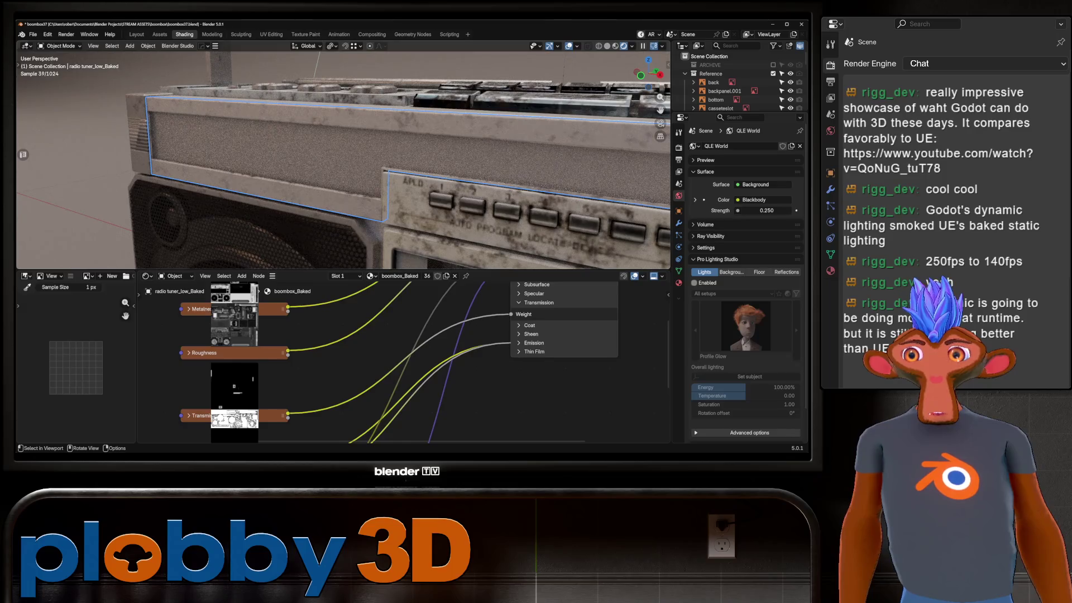
pyautogui.moveTo(346, 165)
pyautogui.mouseDown(button='middle')
pyautogui.moveTo(391, 175)
pyautogui.moveTo(349, 162)
pyautogui.moveTo(365, 171)
pyautogui.mouseUp(button='middle')
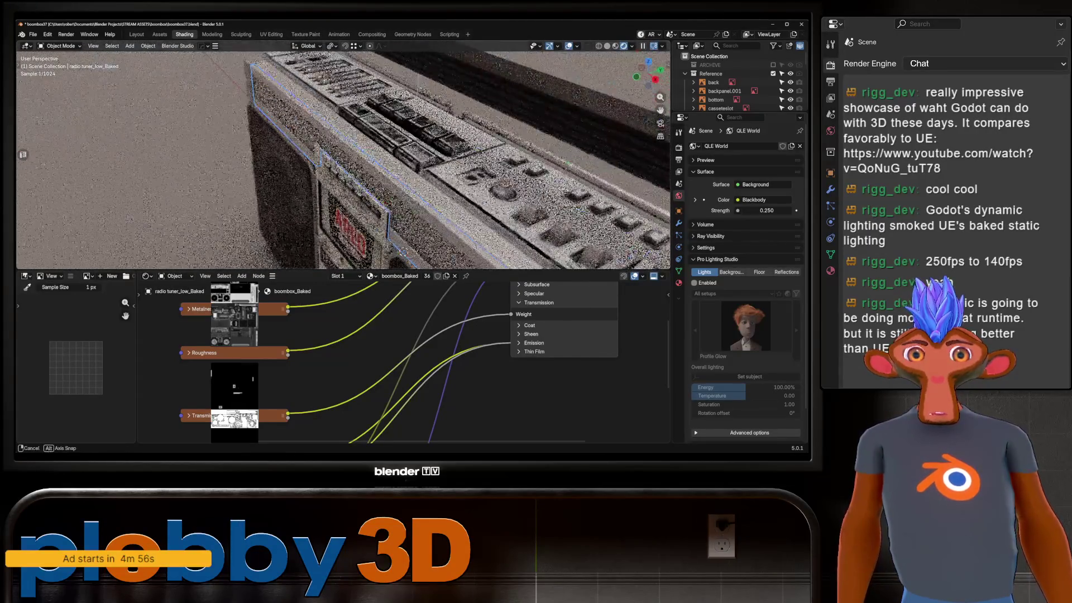
pyautogui.moveTo(404, 252); pyautogui.dragTo(403, 251, button='middle')
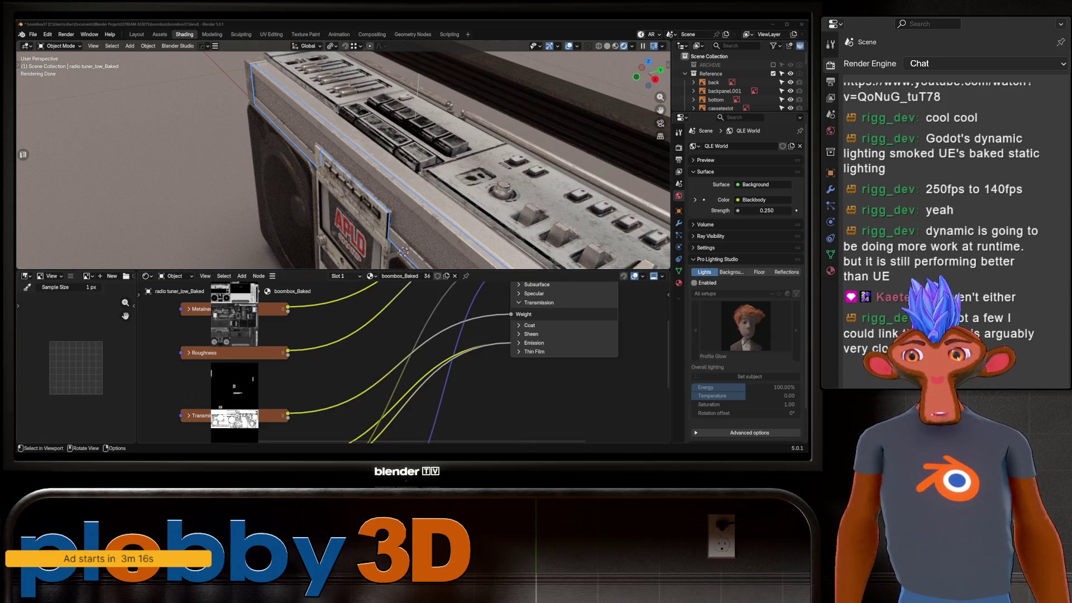
pyautogui.scroll(-4, 343, 162)
pyautogui.moveTo(343, 162)
pyautogui.mouseDown(button='middle')
pyautogui.moveTo(313, 167)
pyautogui.moveTo(315, 185)
pyautogui.moveTo(290, 179)
pyautogui.moveTo(279, 145)
pyautogui.moveTo(290, 168)
pyautogui.mouseUp(button='middle')
pyautogui.scroll(-4, 315, 184)
pyautogui.scroll(3, 315, 184)
pyautogui.scroll(3, 307, 167)
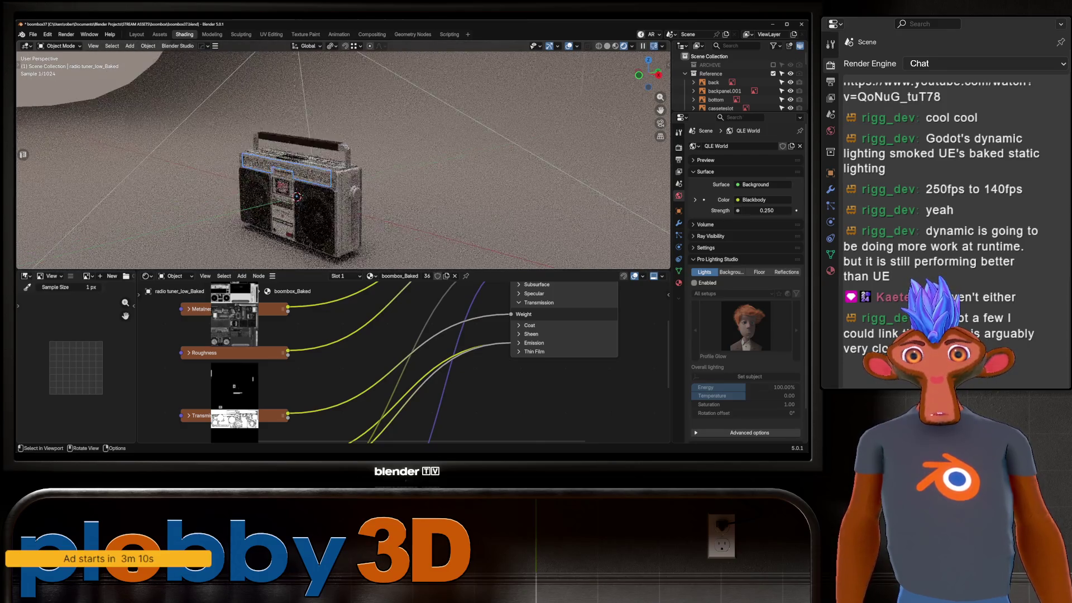
pyautogui.scroll(2, 306, 206)
pyautogui.moveTo(306, 206); pyautogui.dragTo(314, 140, button='middle')
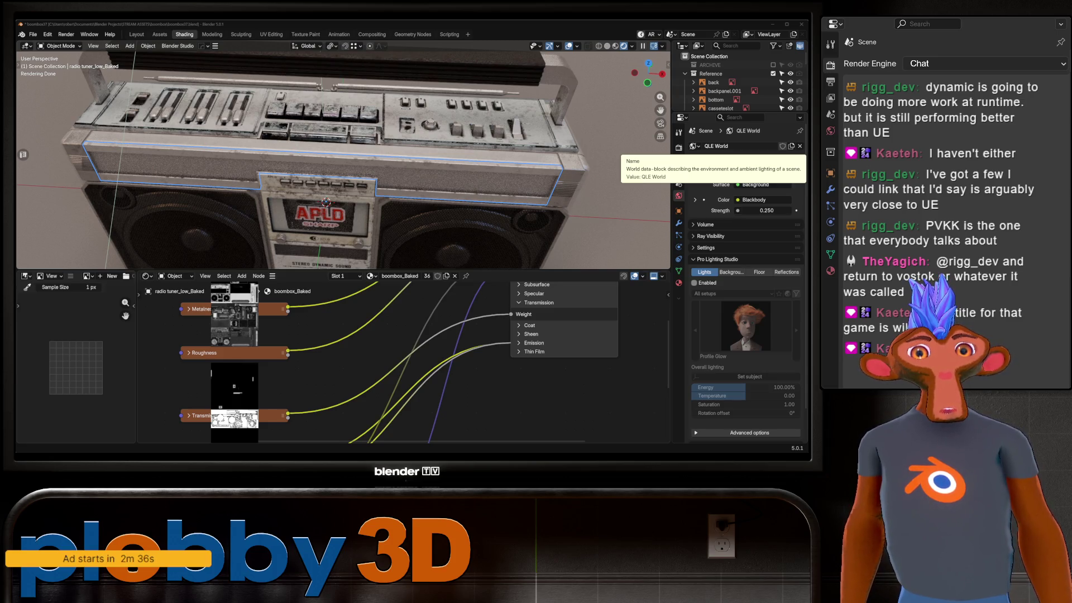
pyautogui.hotkey('alt', 'Tab')
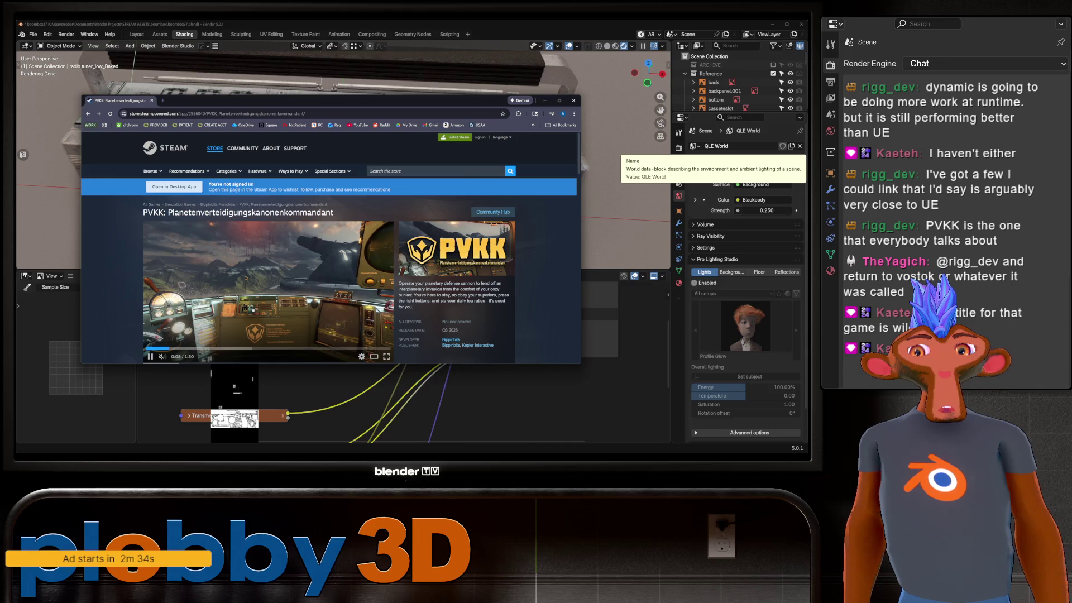
# Maximize the browser, watch the trailer fullscreen, then play the Godot Forest video full screen.
pyautogui.press('super+Up')
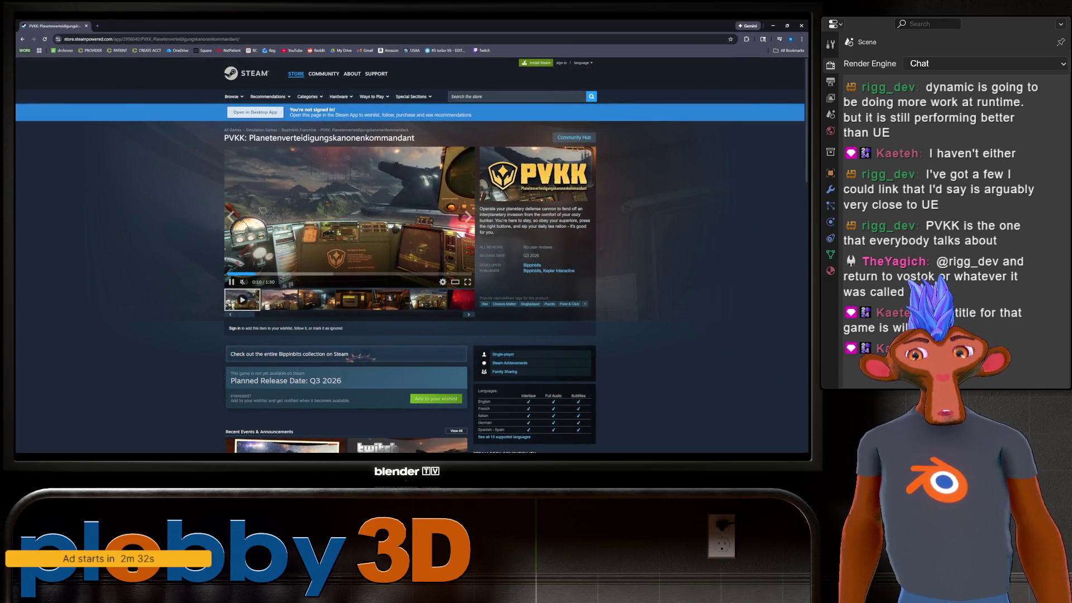
pyautogui.press('f')
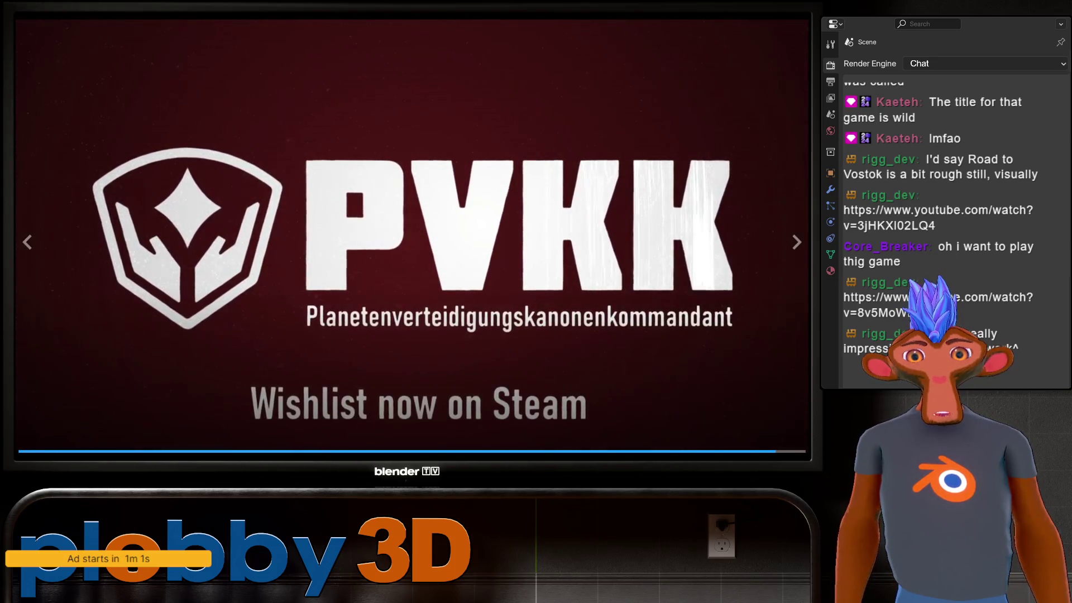
pyautogui.press('Escape')
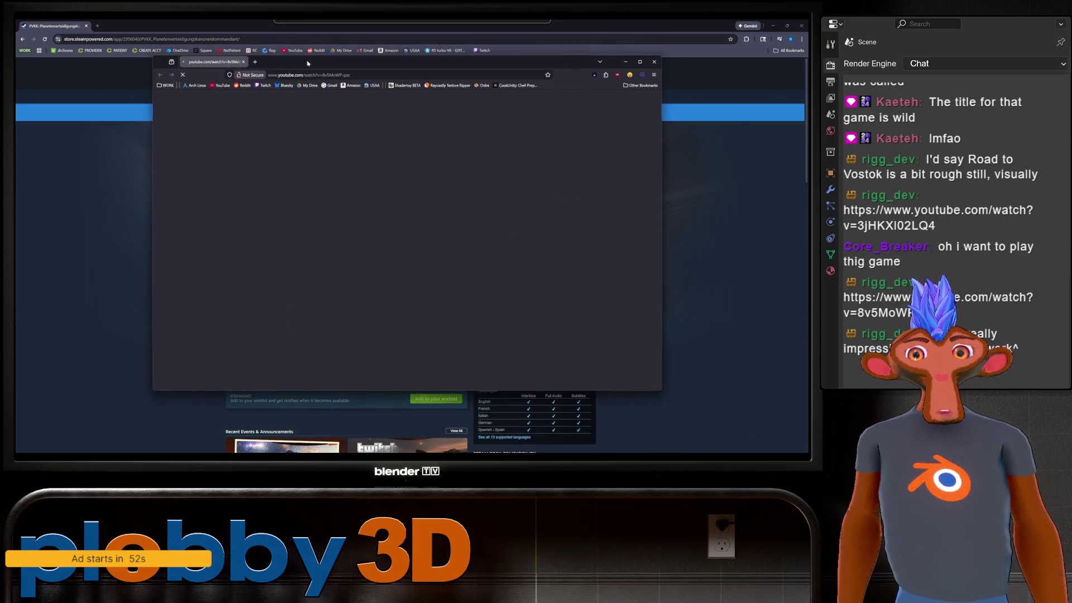
pyautogui.click(639, 62)
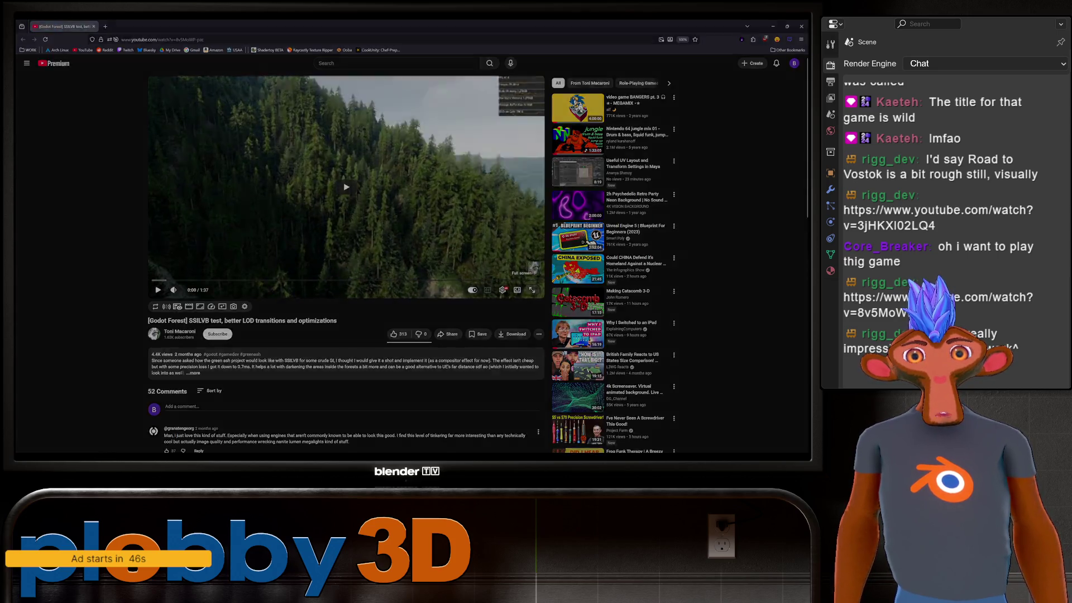
pyautogui.click(532, 290)
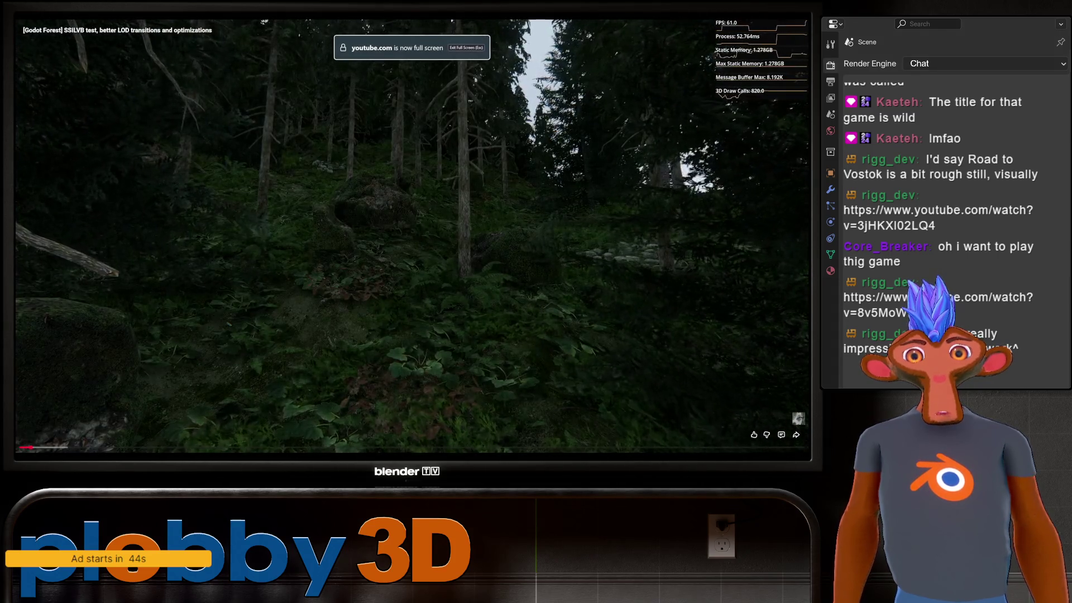